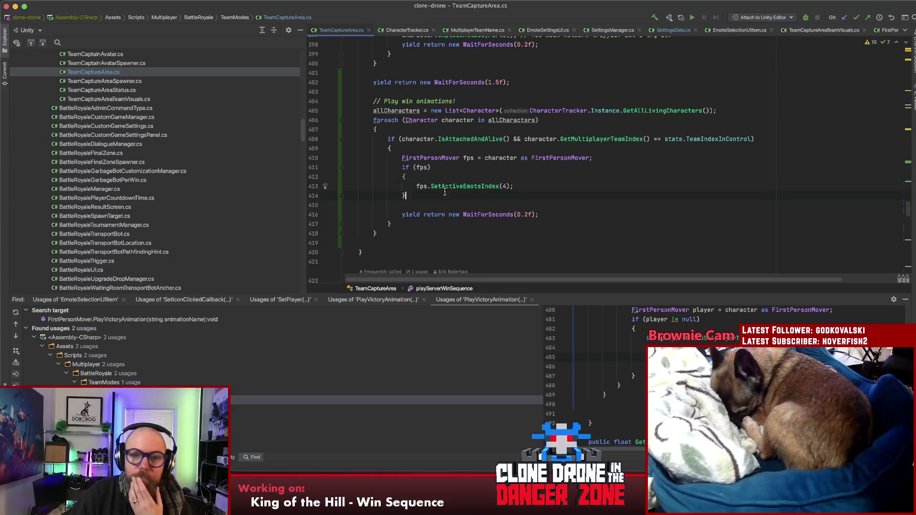
Step: Replace the fixed emote index 4 in SetActiveEmoteIndex on line 413 with Random.Range(1, 6)
left_click(463, 186)
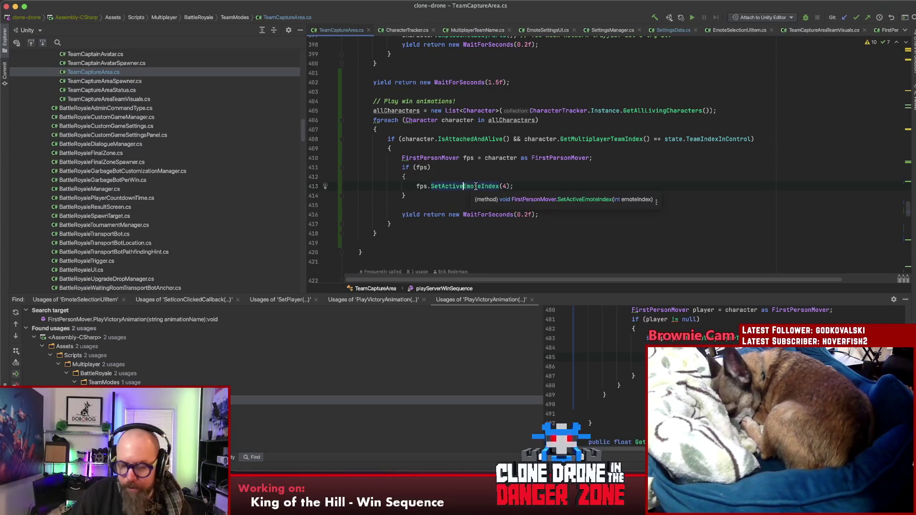
left_click(515, 185)
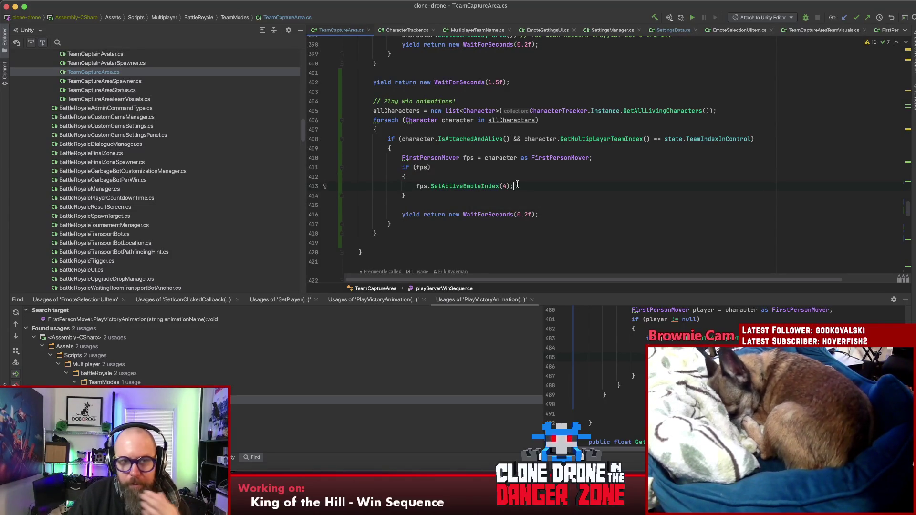
left_click(455, 186)
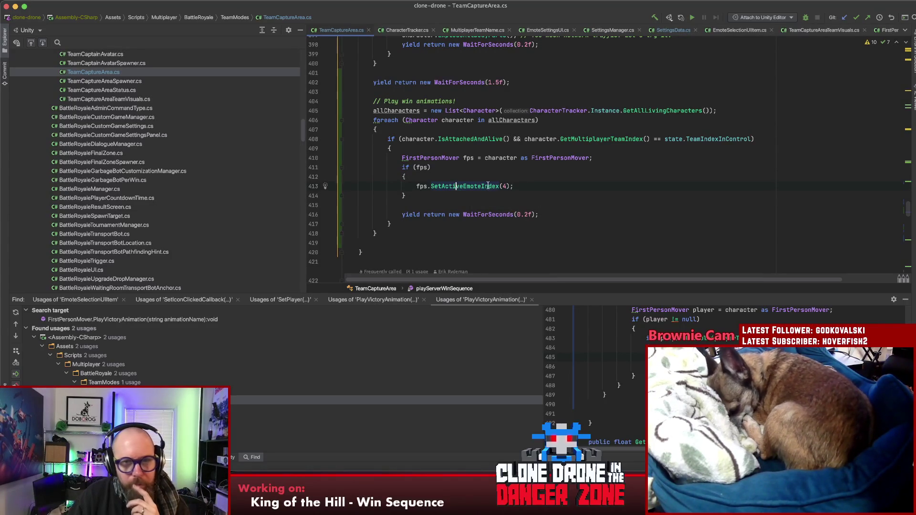
left_click(505, 186)
type("4")
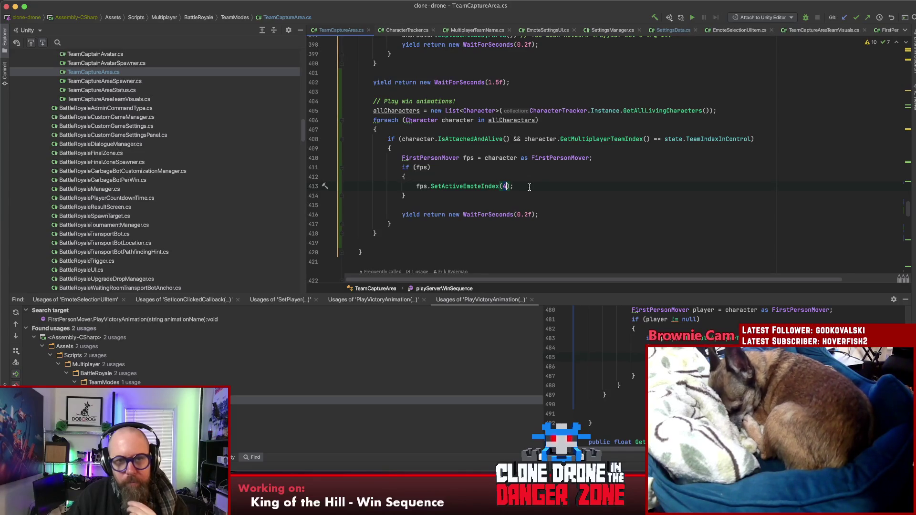
key("BackSpace")
type("Random.")
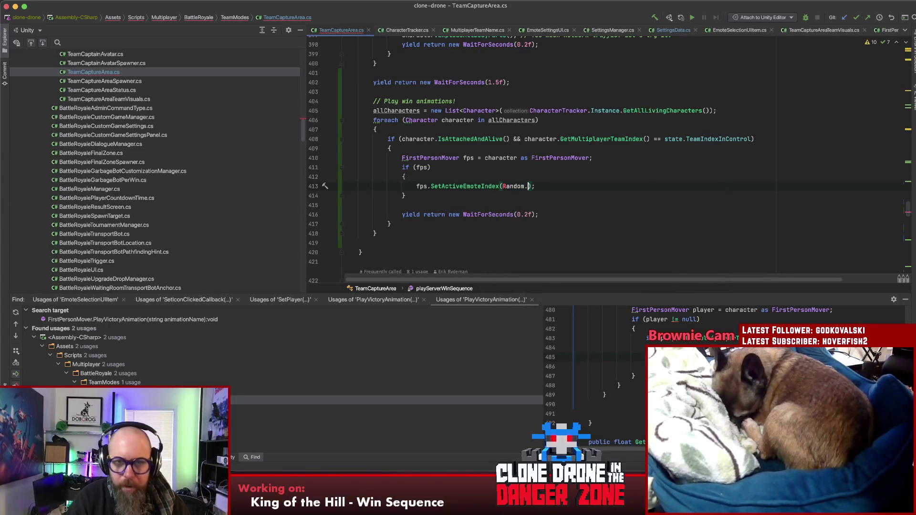
type("Range(0")
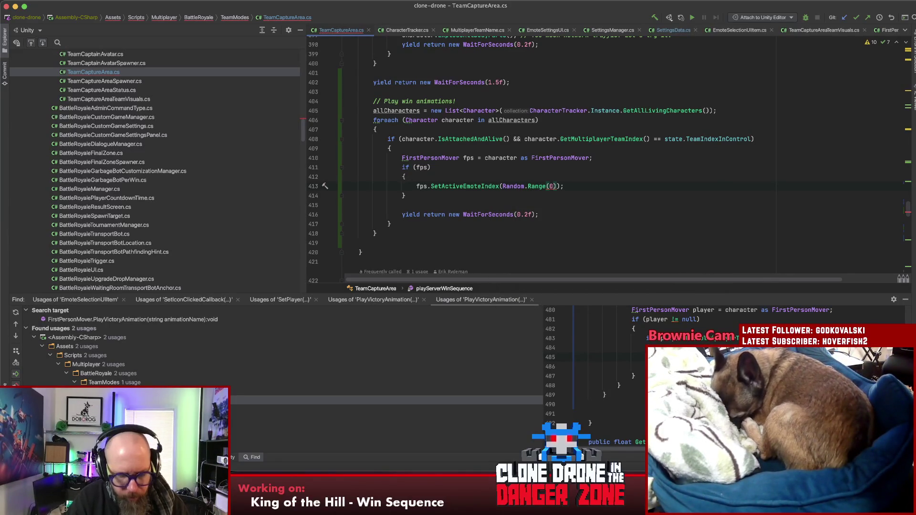
type(",")
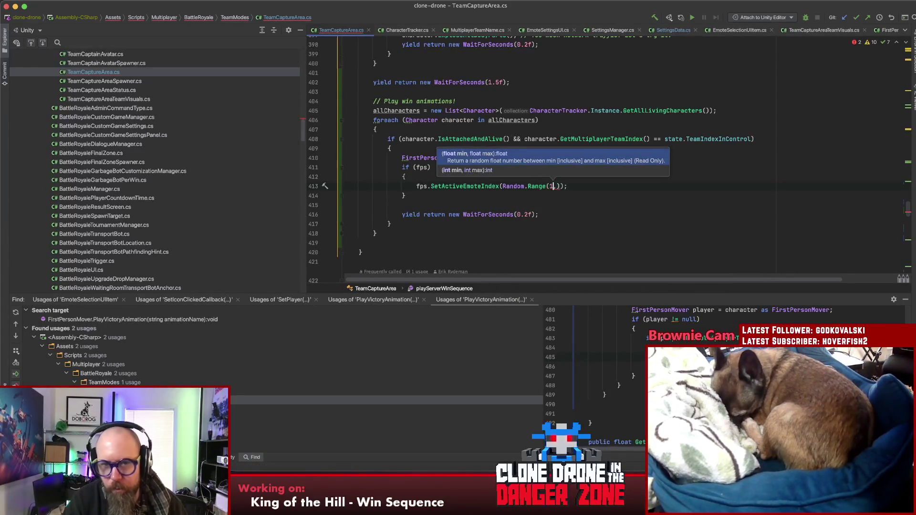
key("BackSpace")
key("BackSpace")
type("1, 6)")
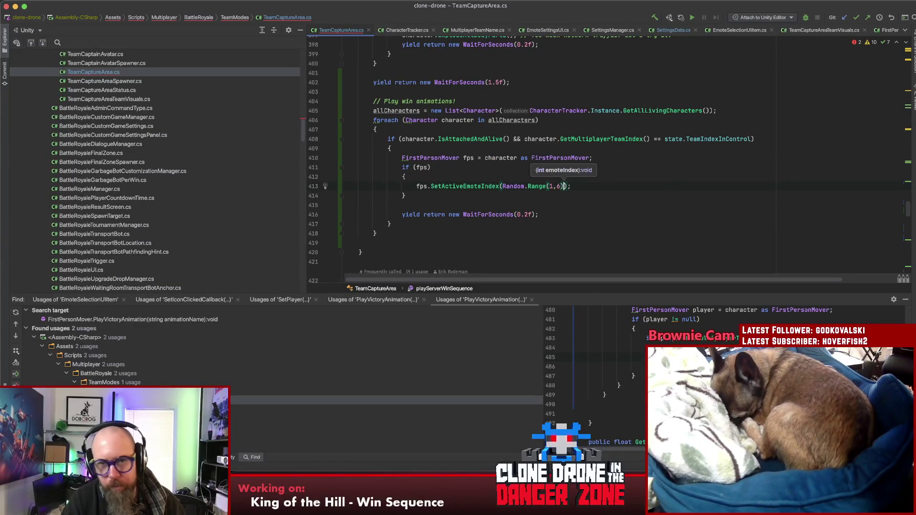
Step: Check the 0.2f wait time on line 416
key("Left")
key("Left")
key("Left")
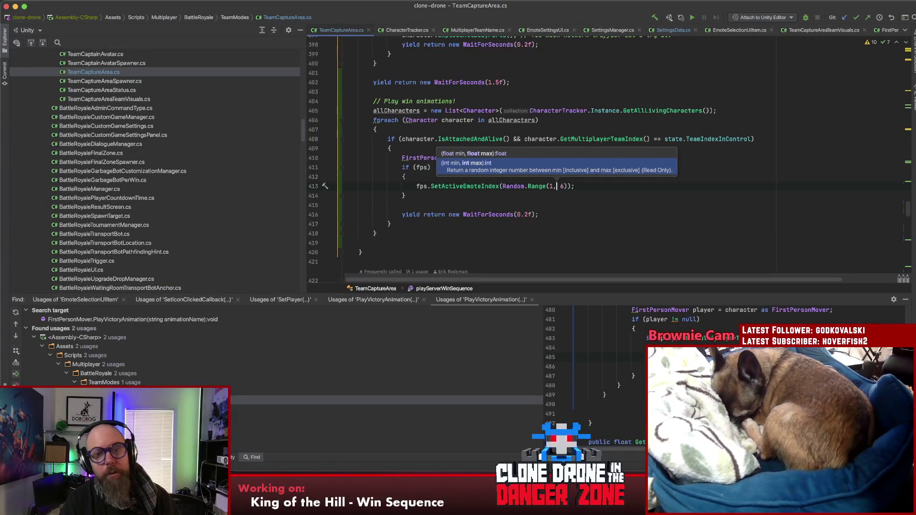
key("Right")
key("Right")
key("Right")
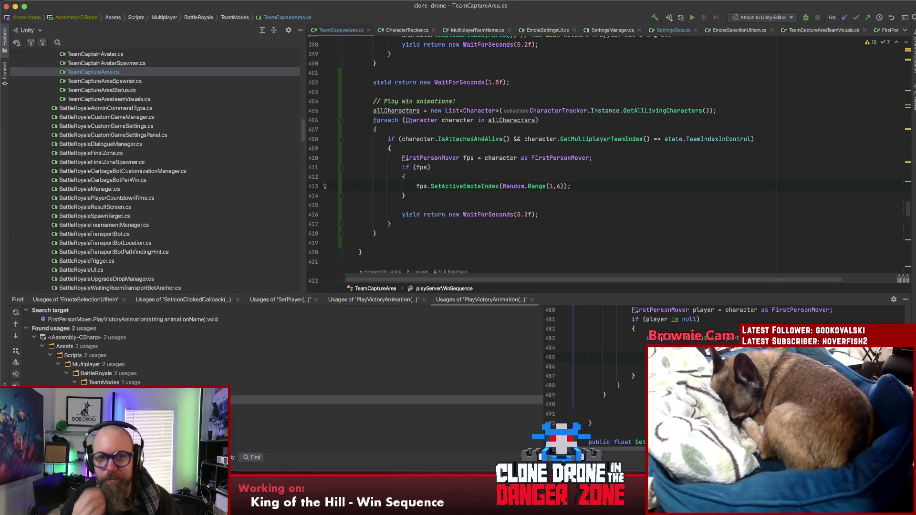
left_click(525, 214)
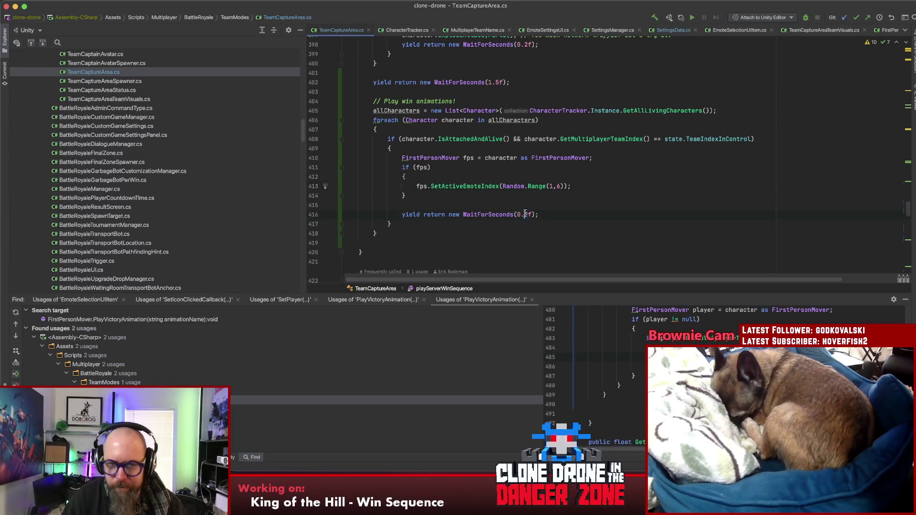
type("3")
left_click(596, 187)
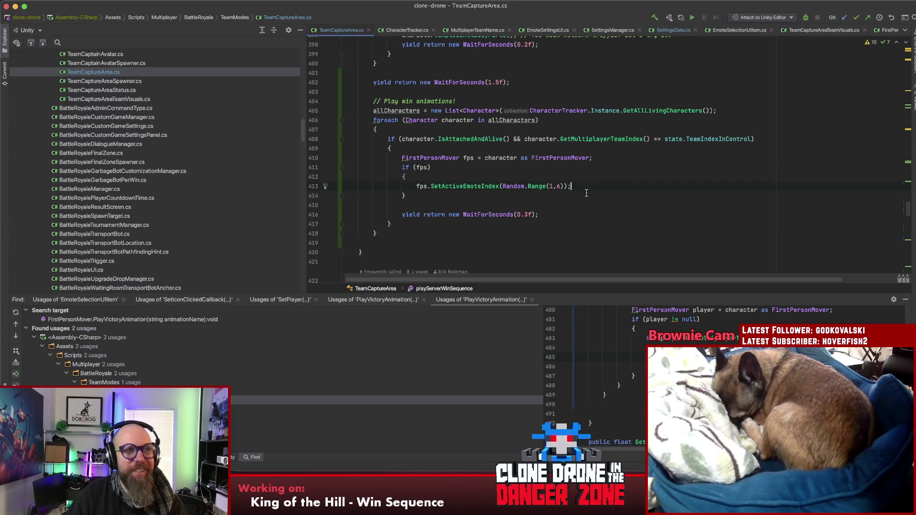
left_click(525, 214)
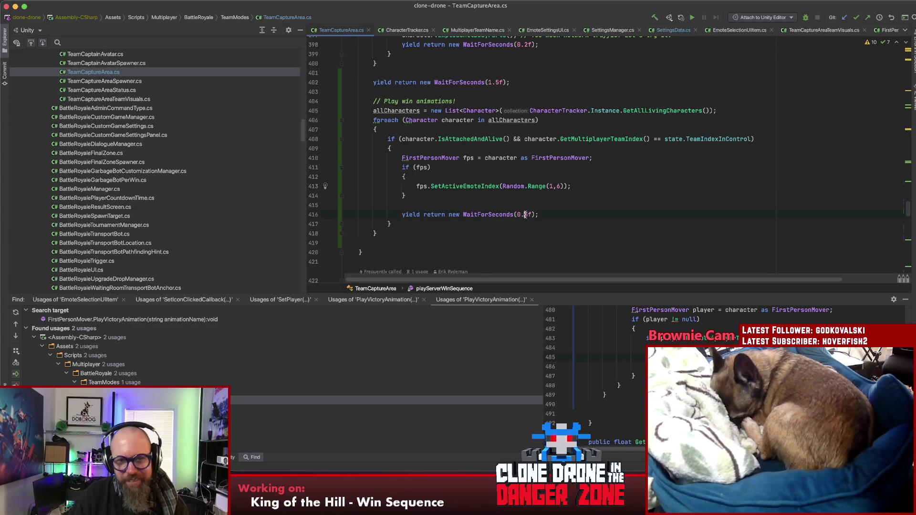
Step: Add the comment '// TODO: Can we pick a specific emote to play?' to line 413
key("Delete")
type("2")
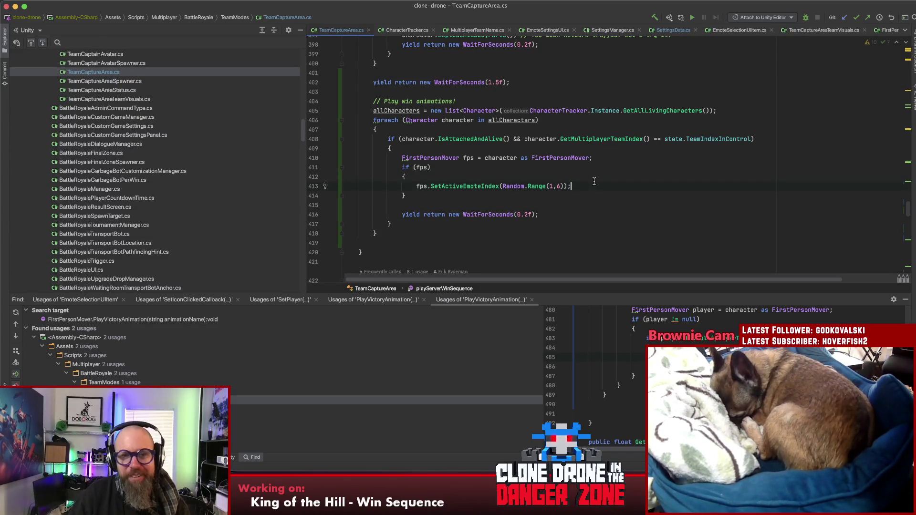
type("// ")
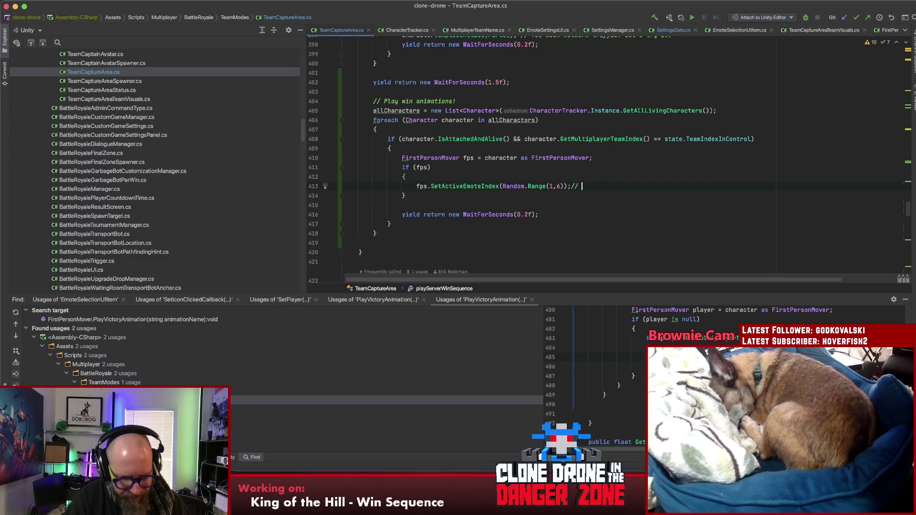
type("TODO: Can we")
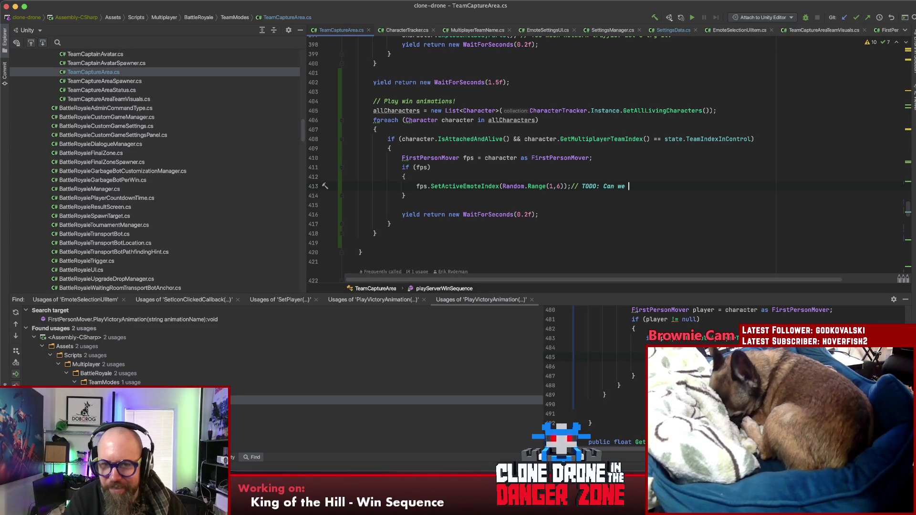
type("pick a ")
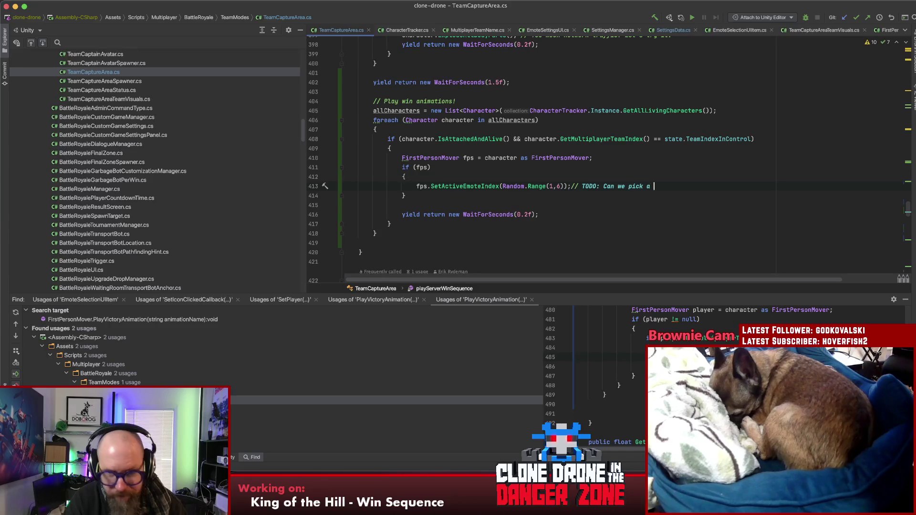
type("specifi")
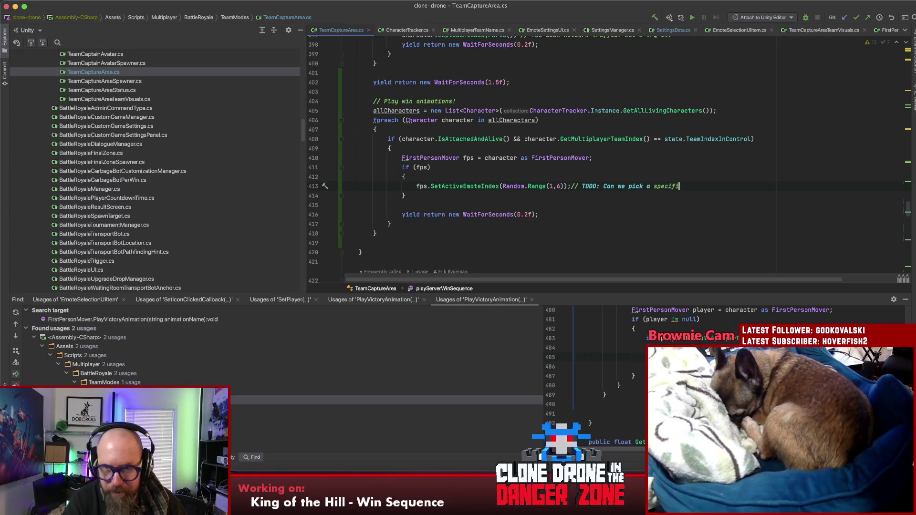
type("c emote ")
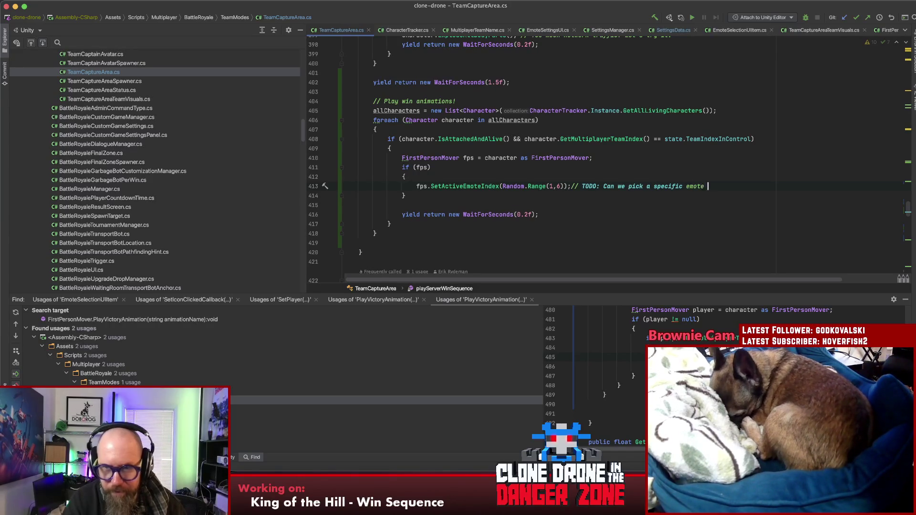
type("to play?")
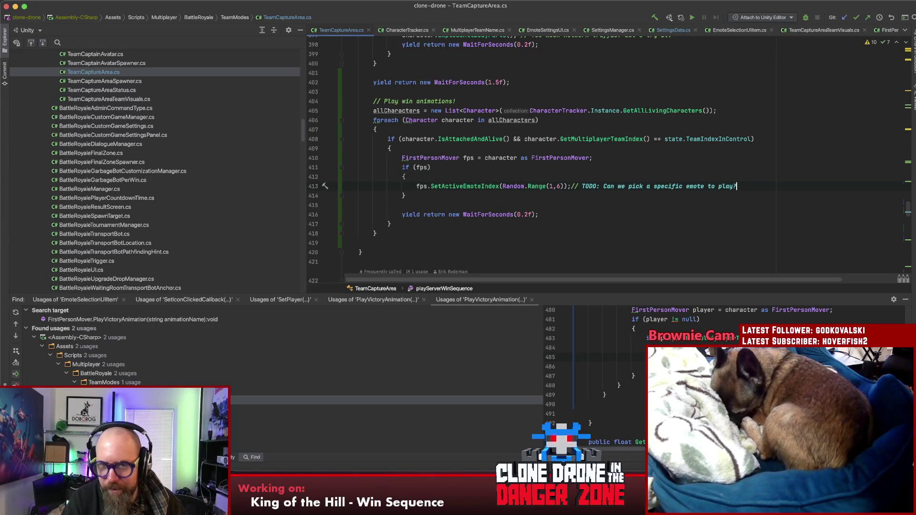
left_click(572, 200)
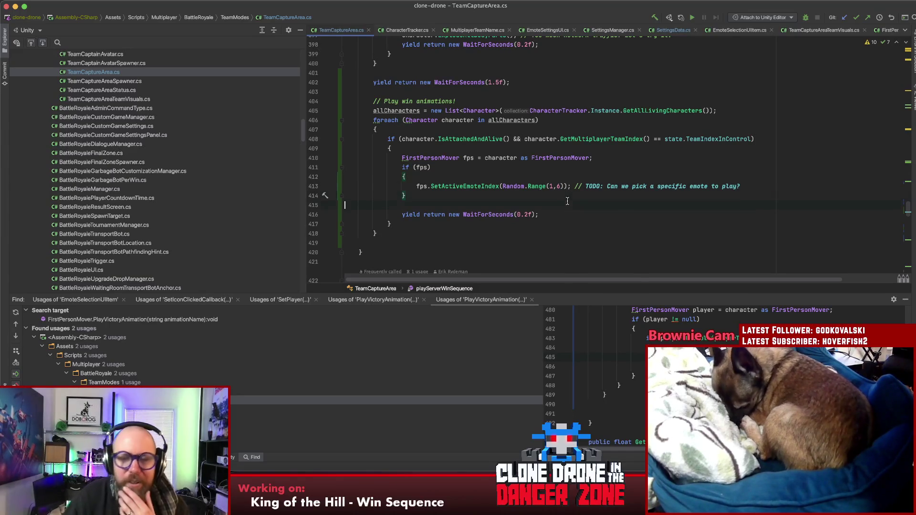
key("Down")
left_click(583, 196)
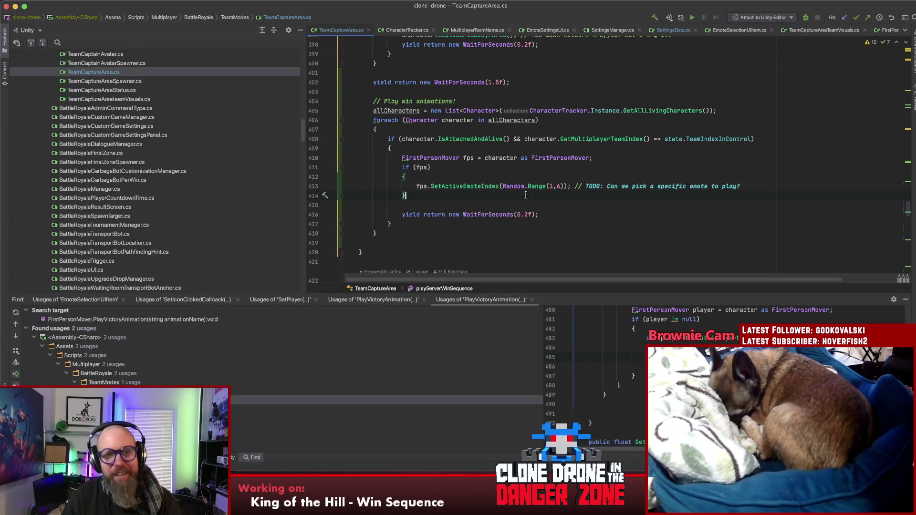
left_click(520, 151)
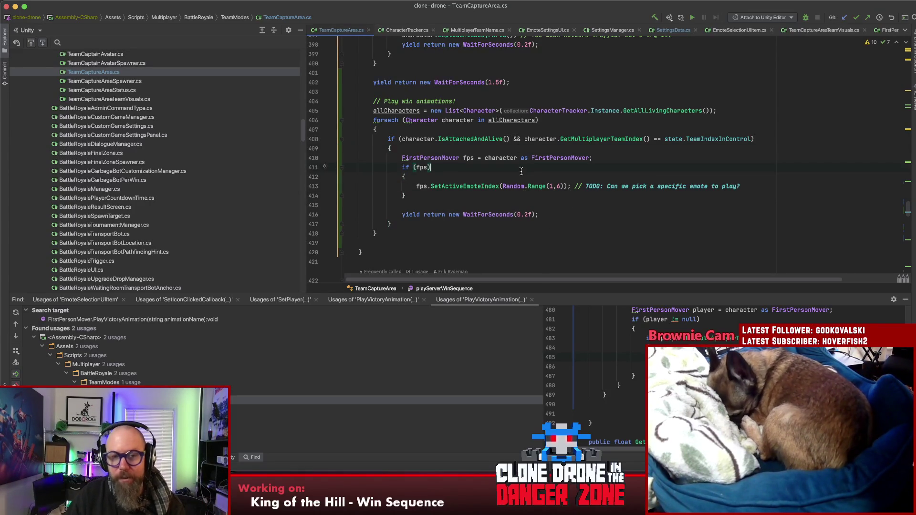
left_click(510, 206)
Step: Find and open version.txt (1.9.0.37) via Search Everywhere, then switch to Sourcetree
key("shift")
key("shift")
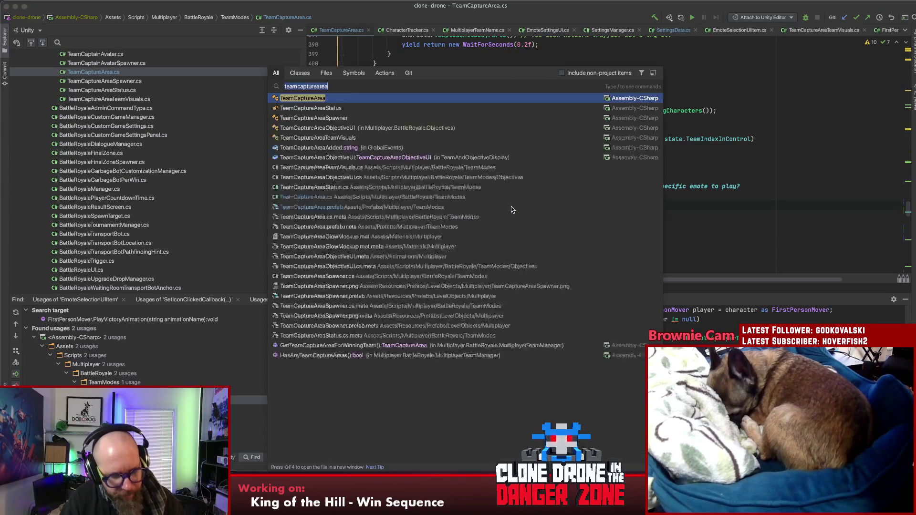
type("version")
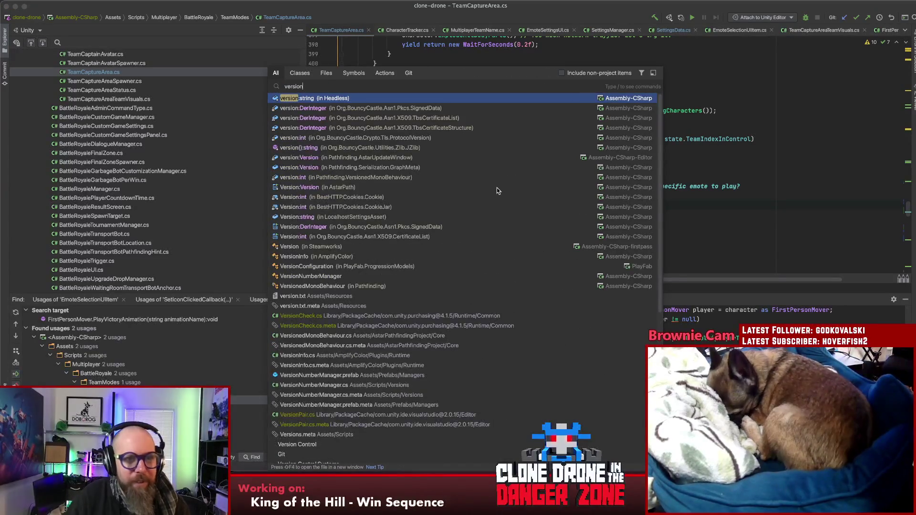
left_click(310, 298)
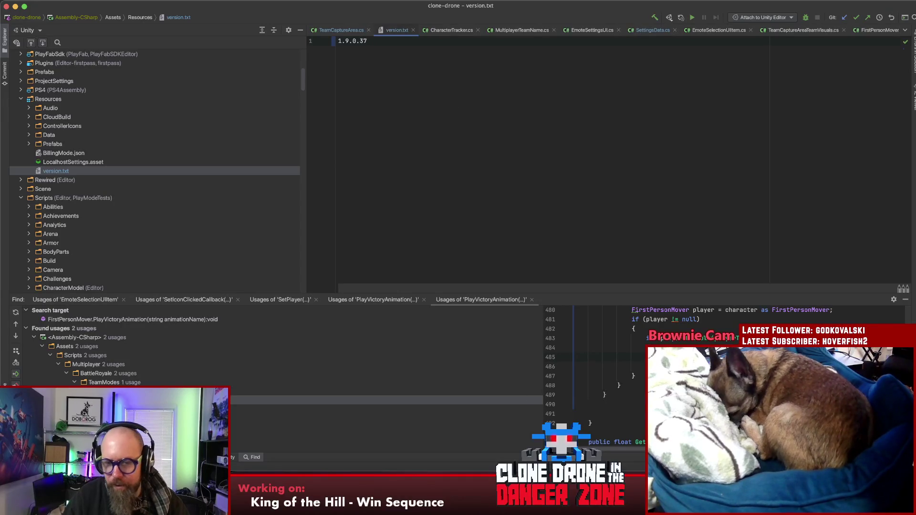
key("super+Tab")
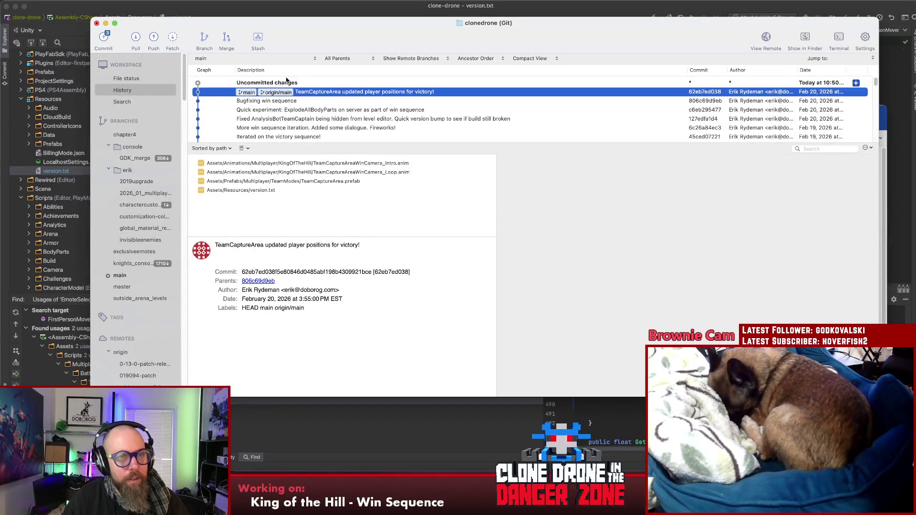
Step: Show uncommitted changes and review the TeamCaptureArea.prefab and version.txt (1.9.0.36 to 1.9.0.37) diffs
left_click(289, 82)
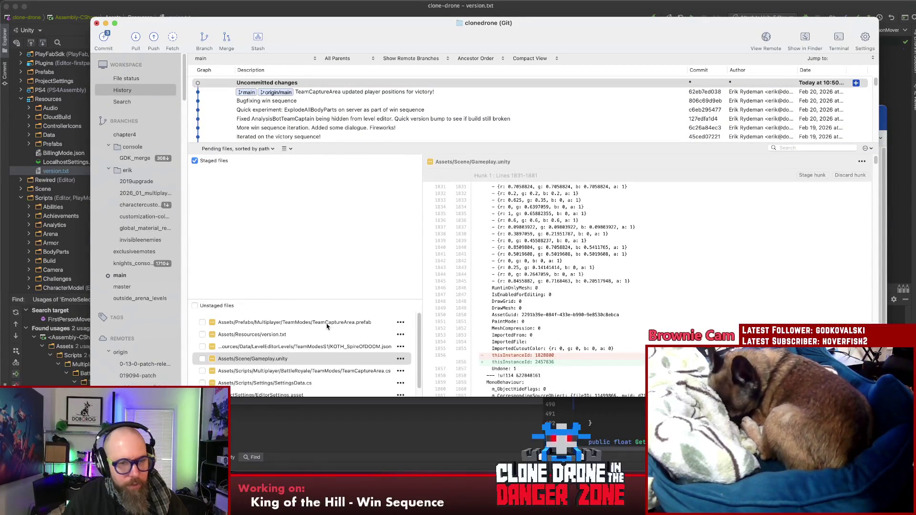
left_click(327, 325)
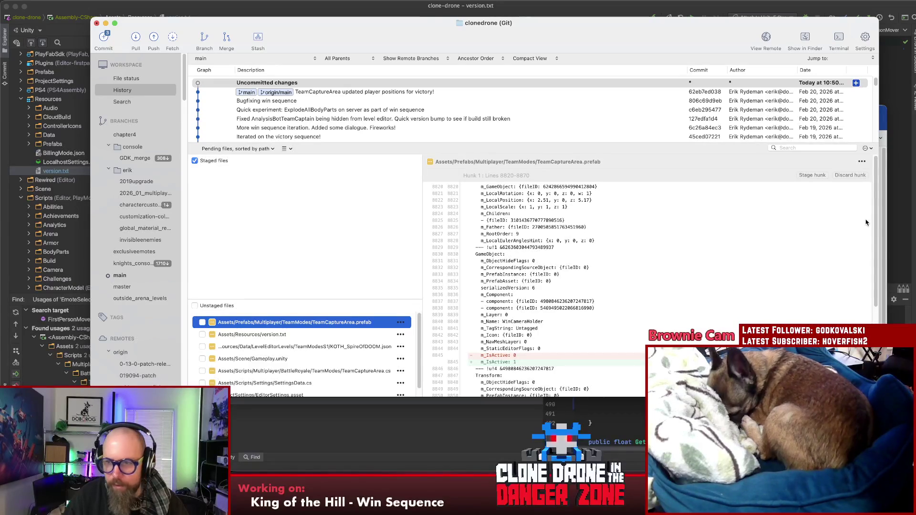
scroll(592, 309, "down", 5)
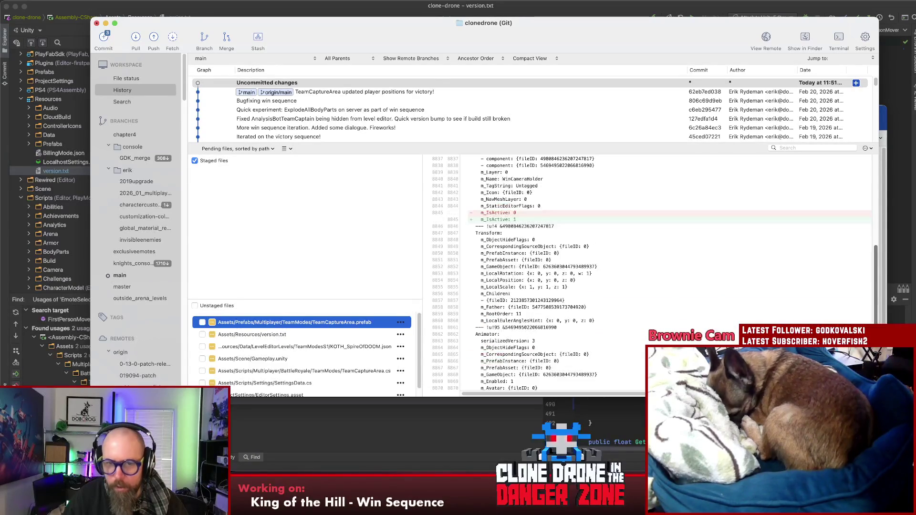
scroll(353, 325, "down", 1)
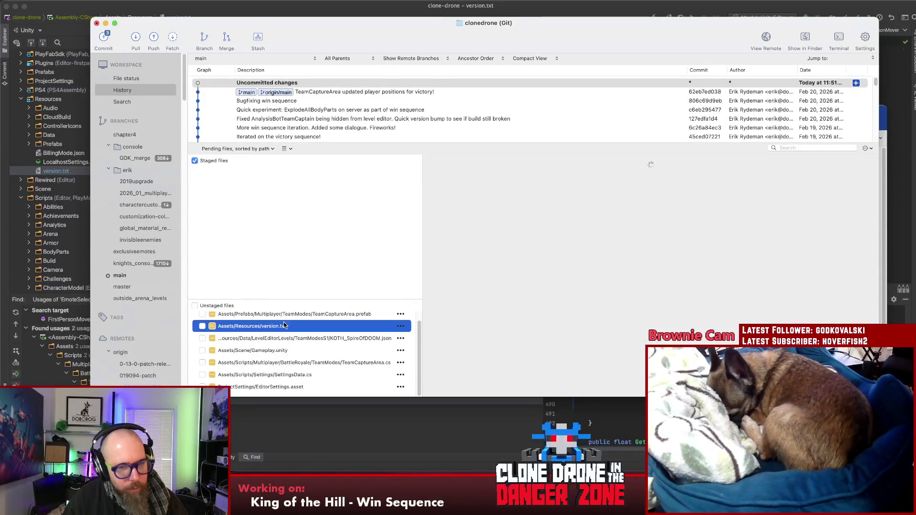
left_click(310, 325)
Step: Stage version.txt and, after reviewing its diff, TeamCaptureArea.cs, then open the commit form
left_click_drag(286, 330, 303, 273)
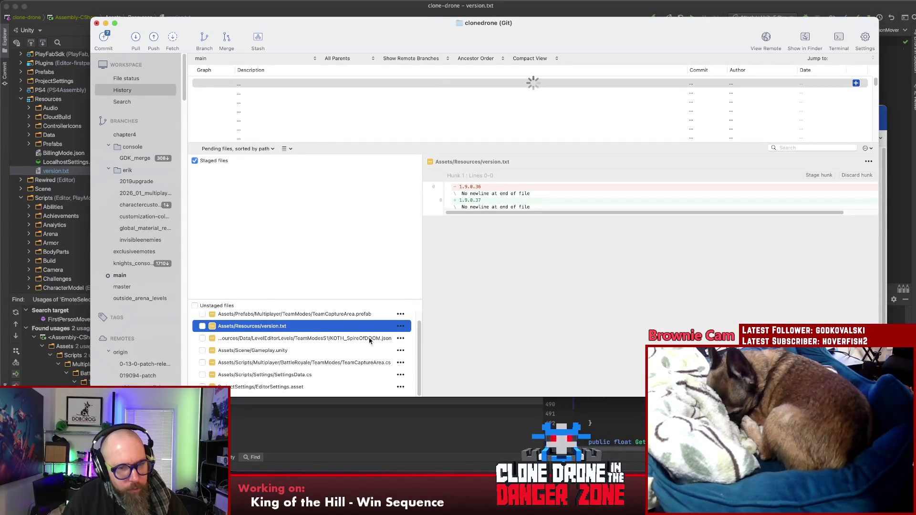
left_click(298, 359)
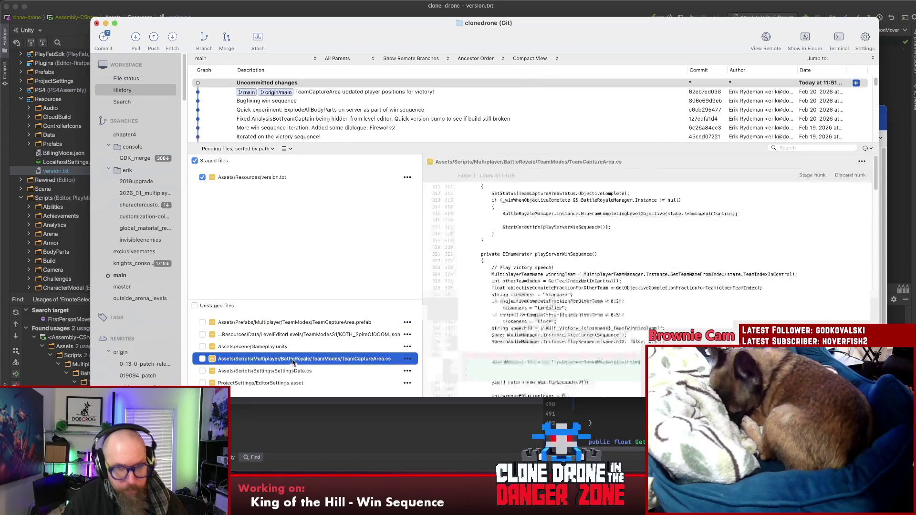
scroll(654, 277, "down", 10)
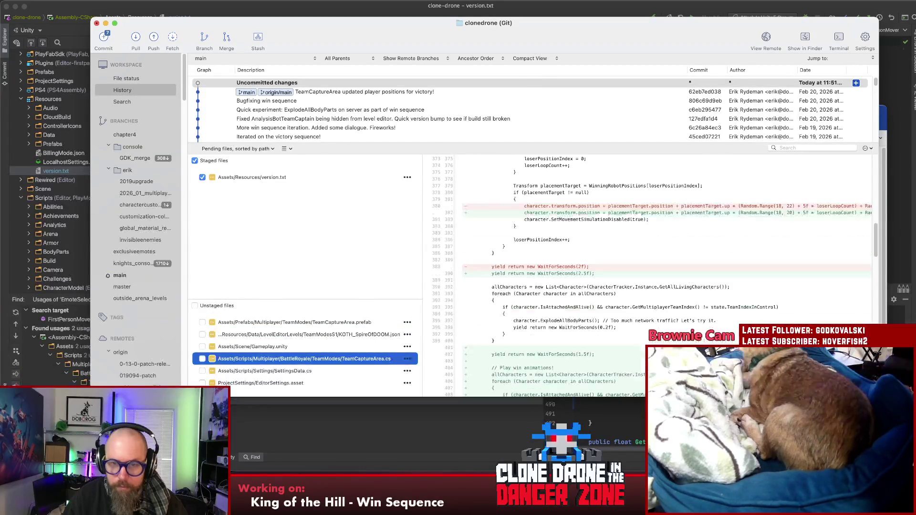
scroll(649, 277, "down", 5)
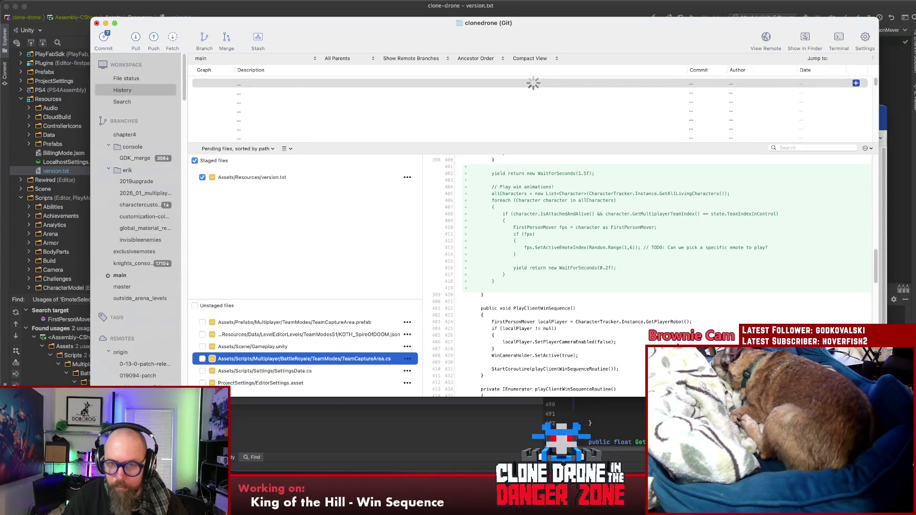
scroll(648, 277, "down", 7)
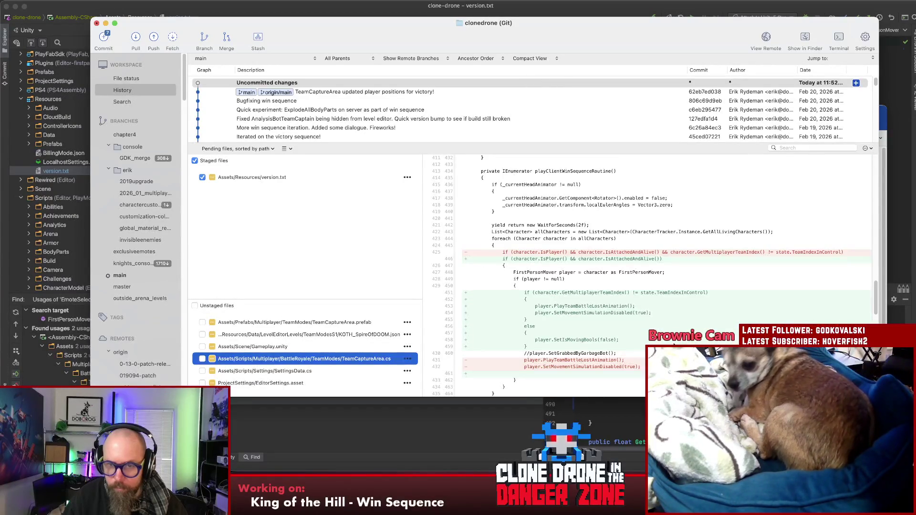
scroll(674, 345, "down", 7)
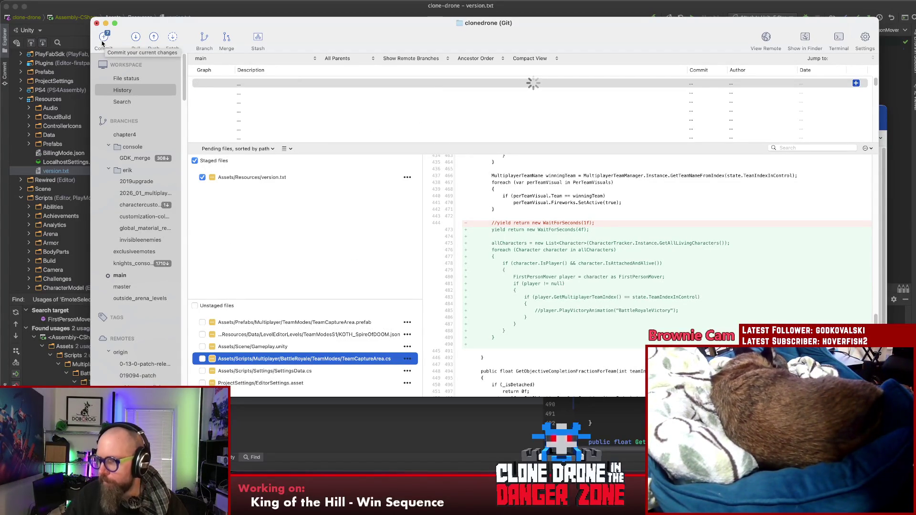
key("space")
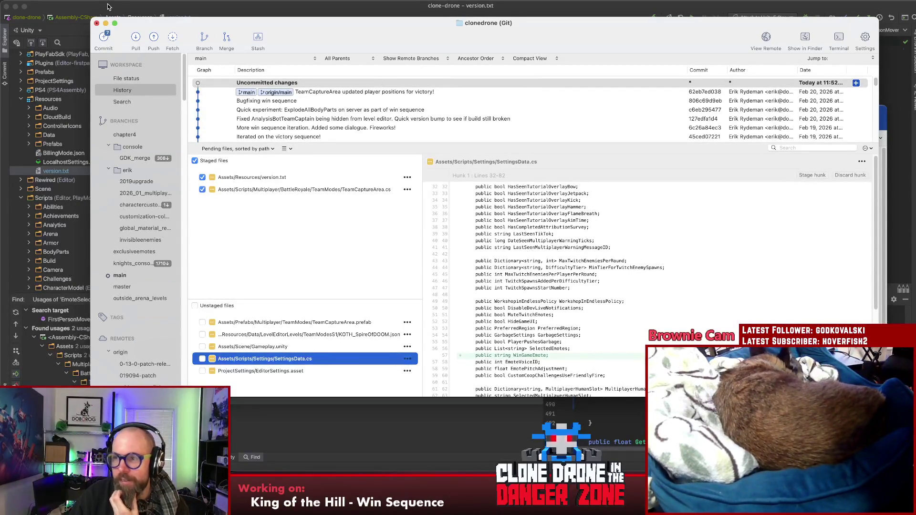
left_click(104, 31)
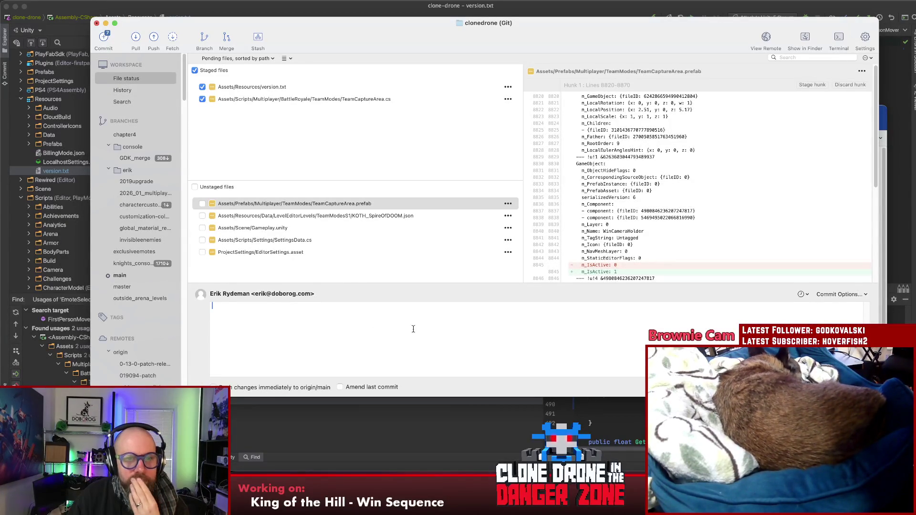
Step: Commit the staged files with the message 'Quick test for playing an emote when you win'
left_click(424, 332)
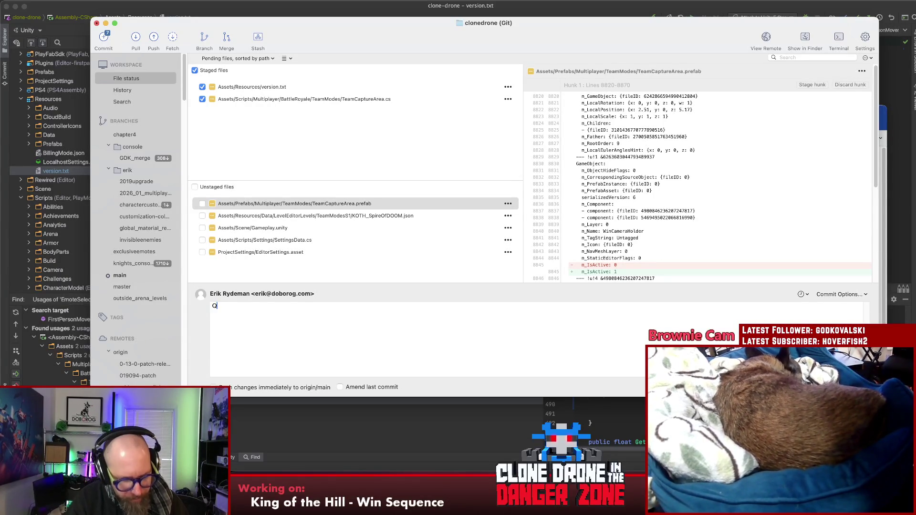
type("Quick test for playing an a")
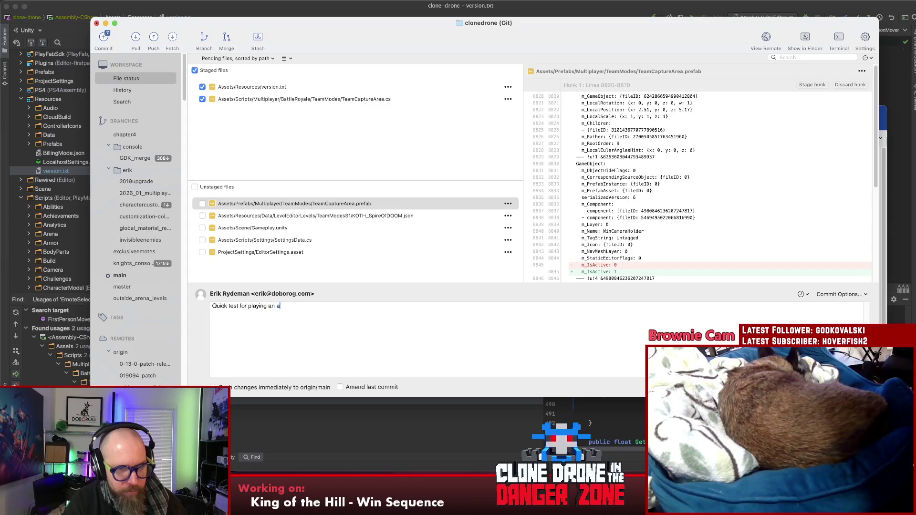
key("BackSpace")
type("emote when you win")
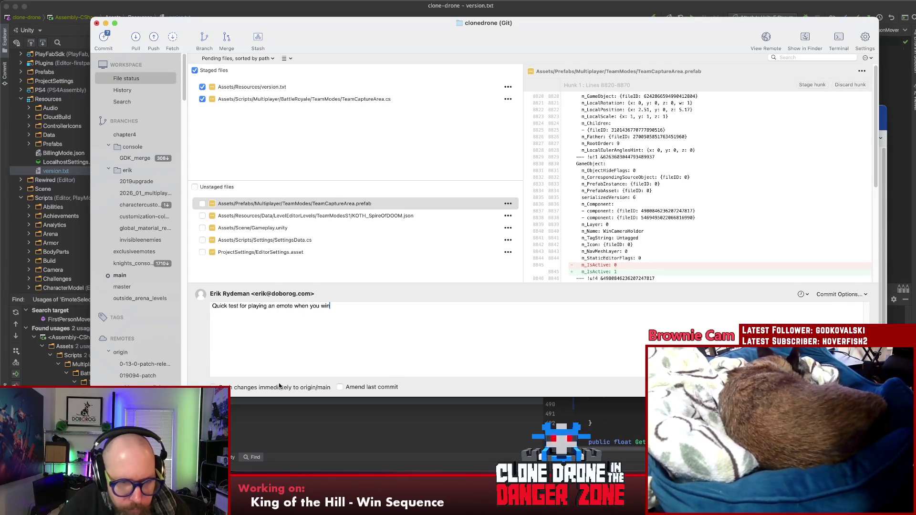
key("super+Return")
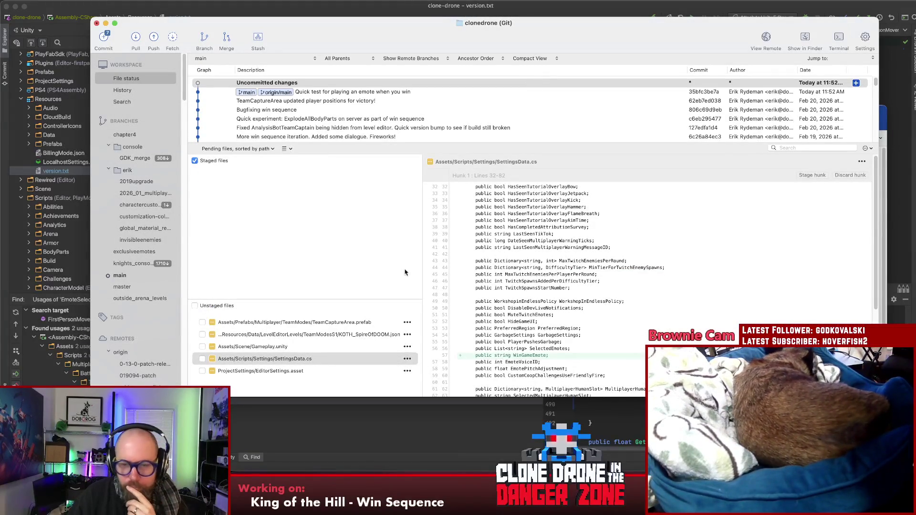
Step: Bring the Unity editor with the clone-drone Gameplay scene to the front
left_click(609, 491)
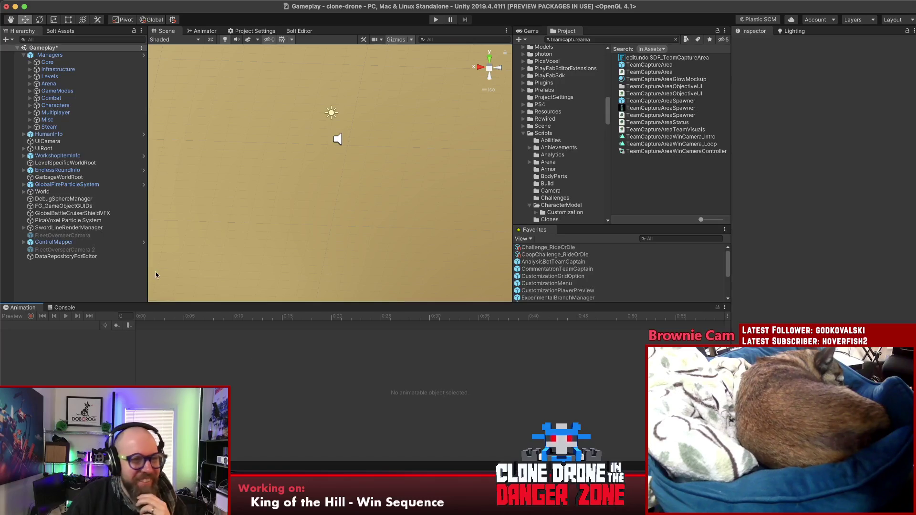
Step: Clear the Console, then run the game to its main menu and stop play mode
left_click(66, 307)
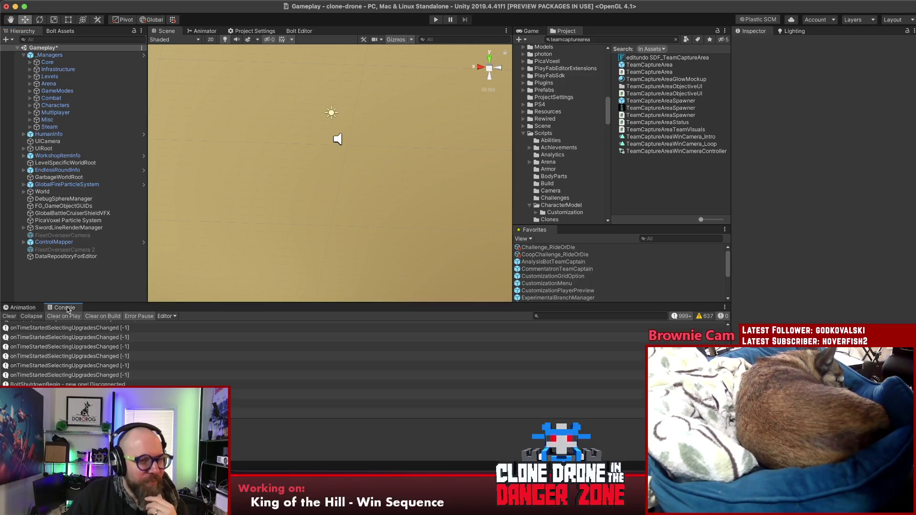
left_click(9, 317)
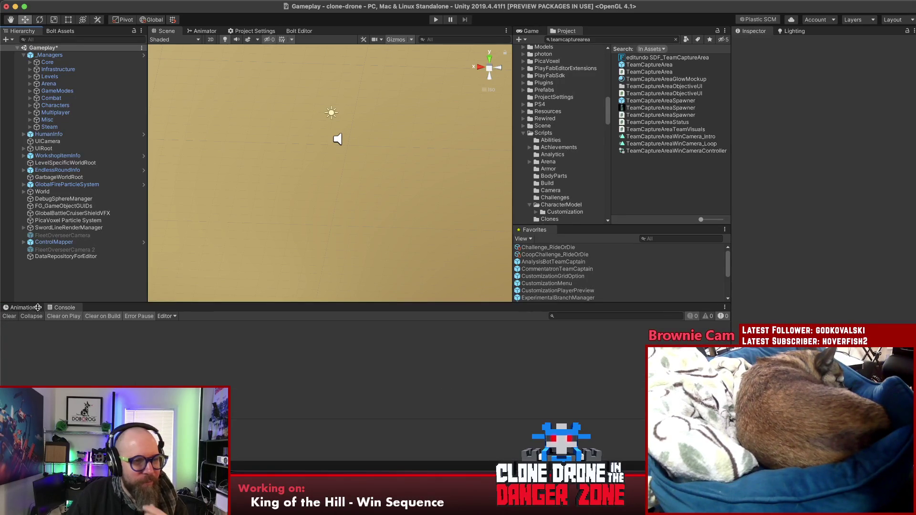
left_click_drag(34, 304, 33, 312)
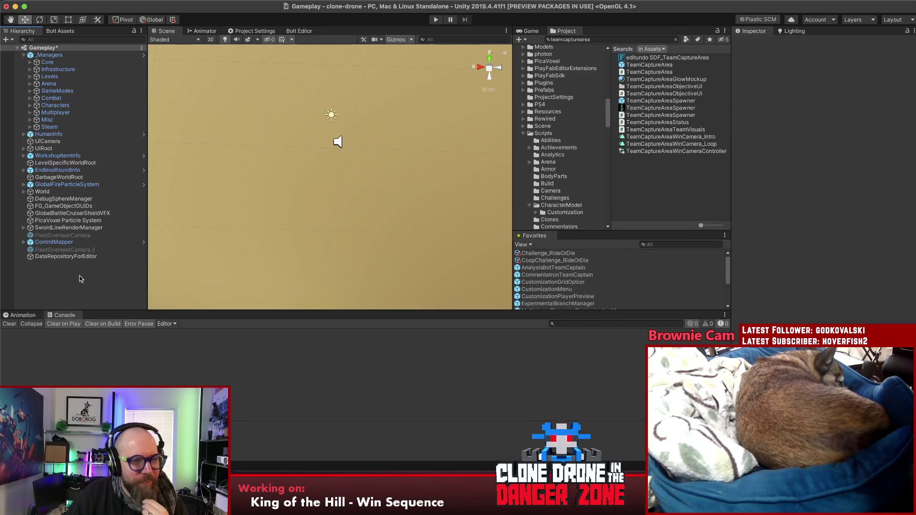
left_click(434, 20)
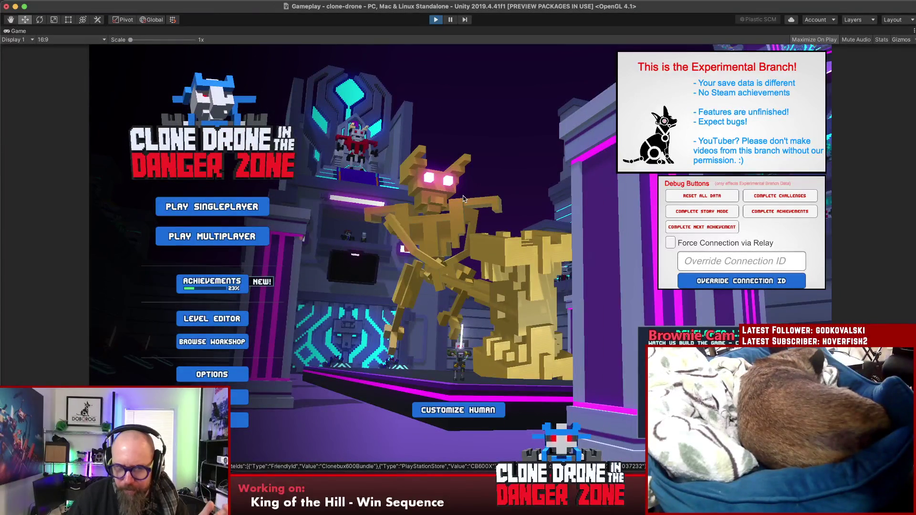
key("super+p")
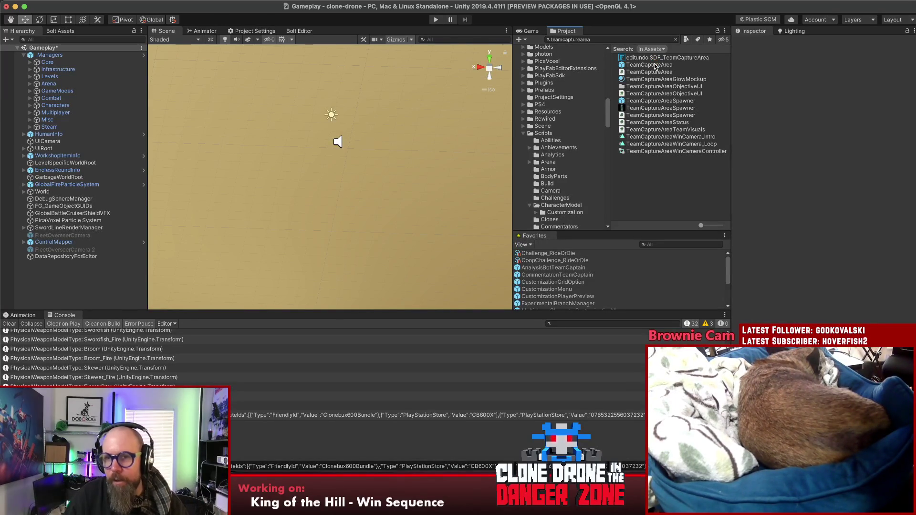
Step: Open the TeamCaptureArea prefab and preview WinCamera's animation in the Animation window
left_click(654, 65)
left_click(820, 68)
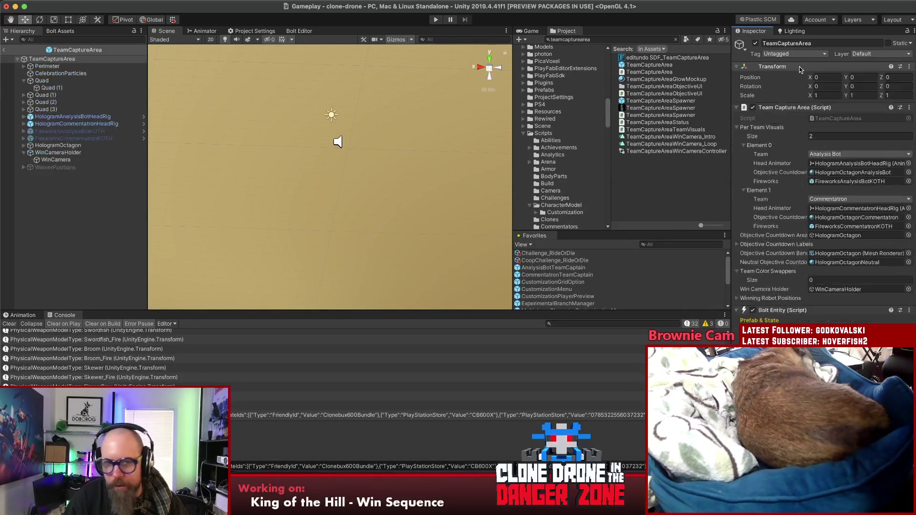
left_click(64, 160)
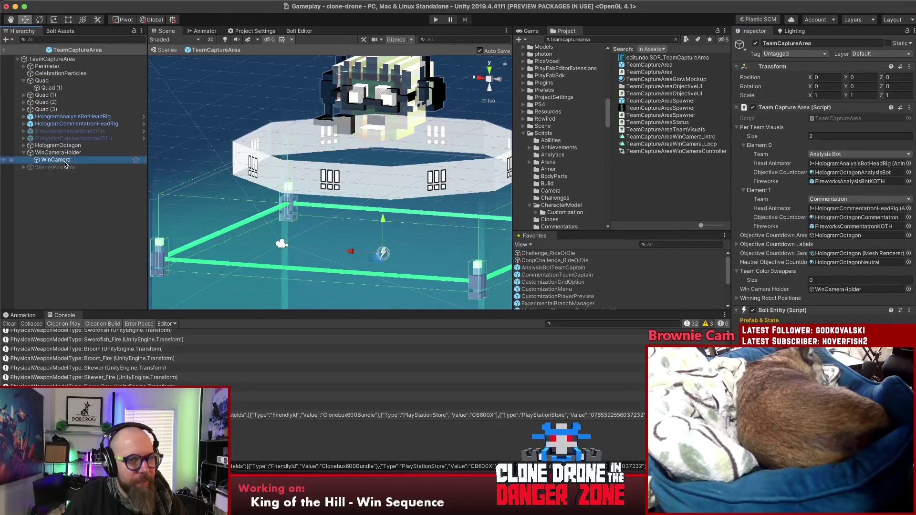
left_click(21, 316)
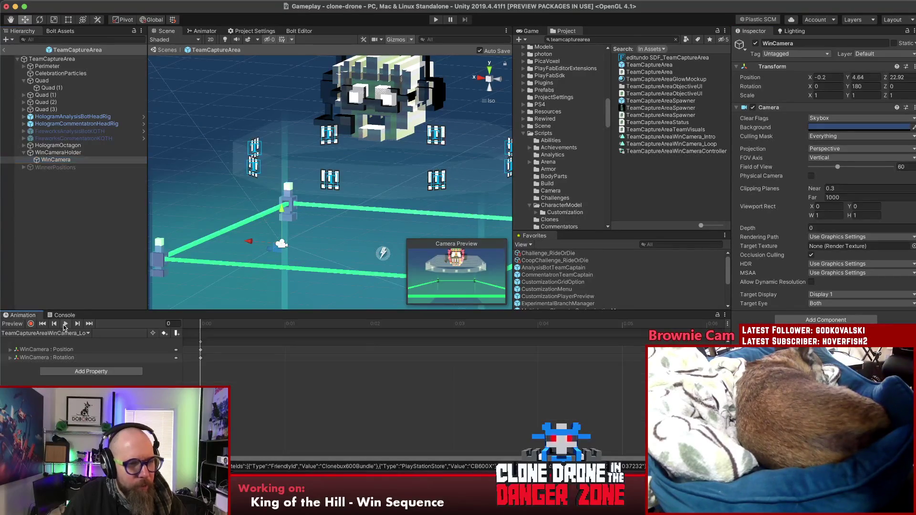
left_click(66, 324)
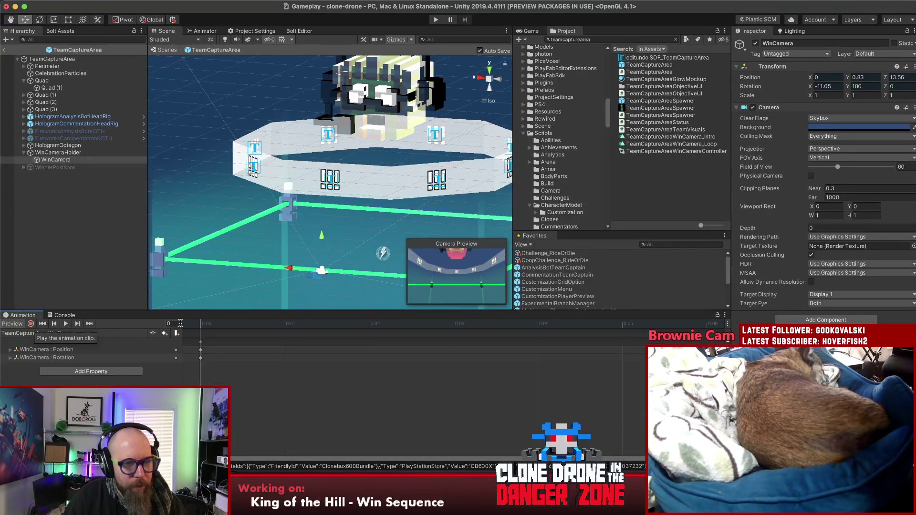
left_click(66, 333)
left_click(69, 331)
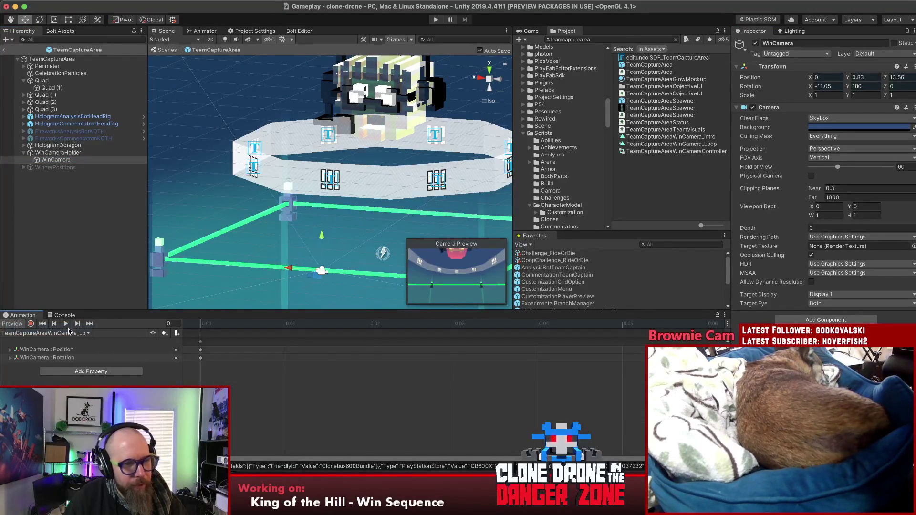
left_click(69, 324)
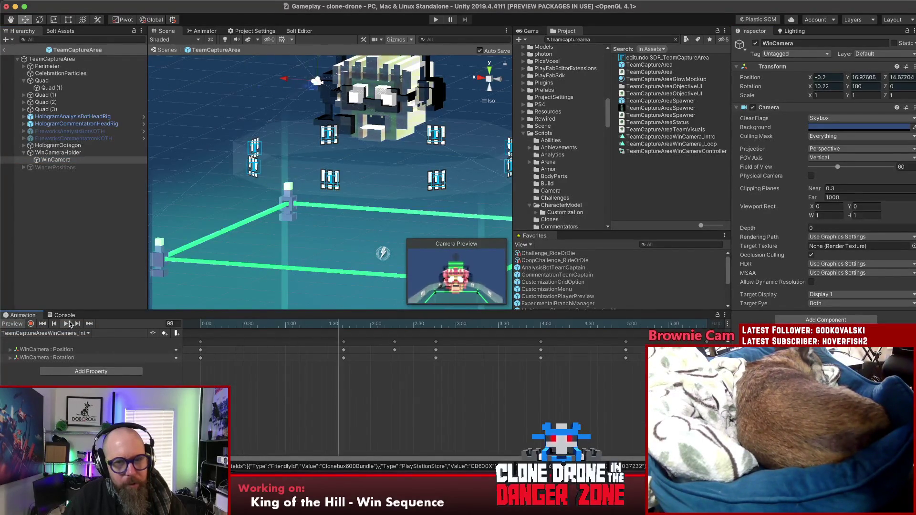
Step: Enable the WinnerPositions object so the robot figures appear, then reselect WinCamera
left_click(59, 218)
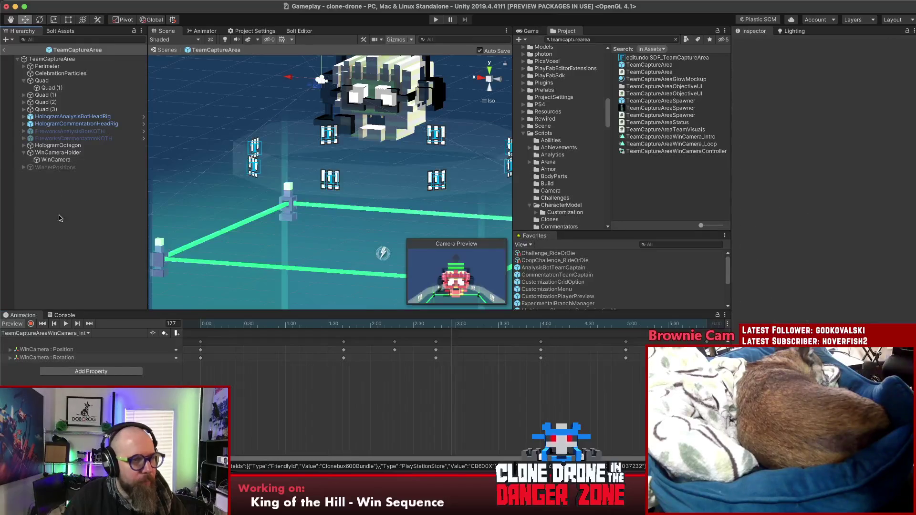
left_click(55, 168)
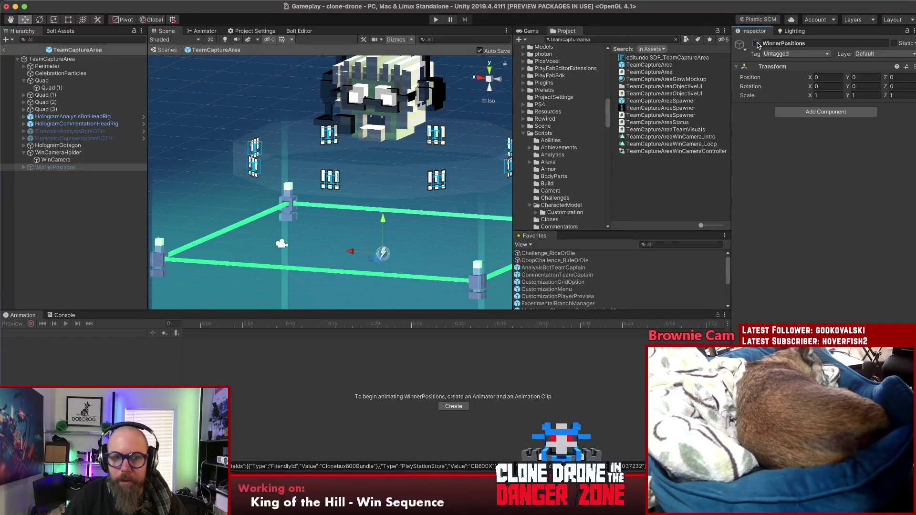
left_click(758, 43)
left_click(60, 160)
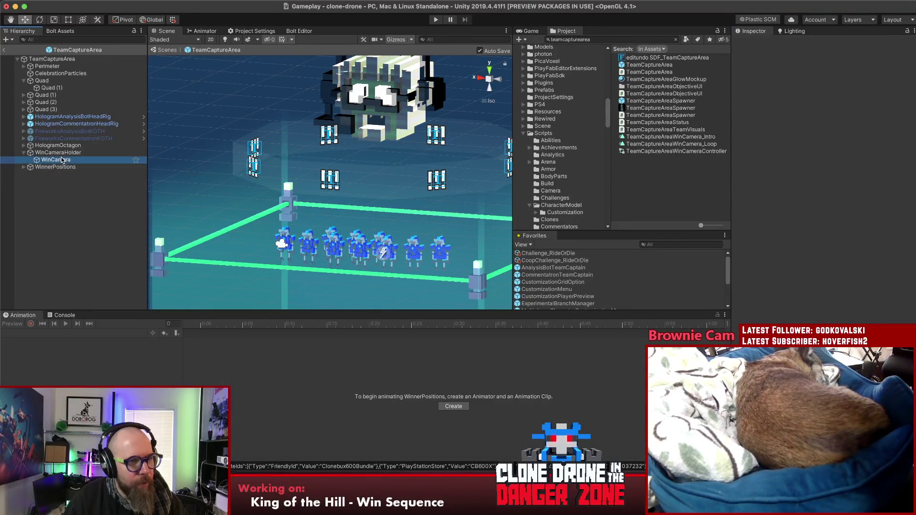
Step: Switch to the WinCamera_Intro clip and preview it up to frame 357
left_click(66, 324)
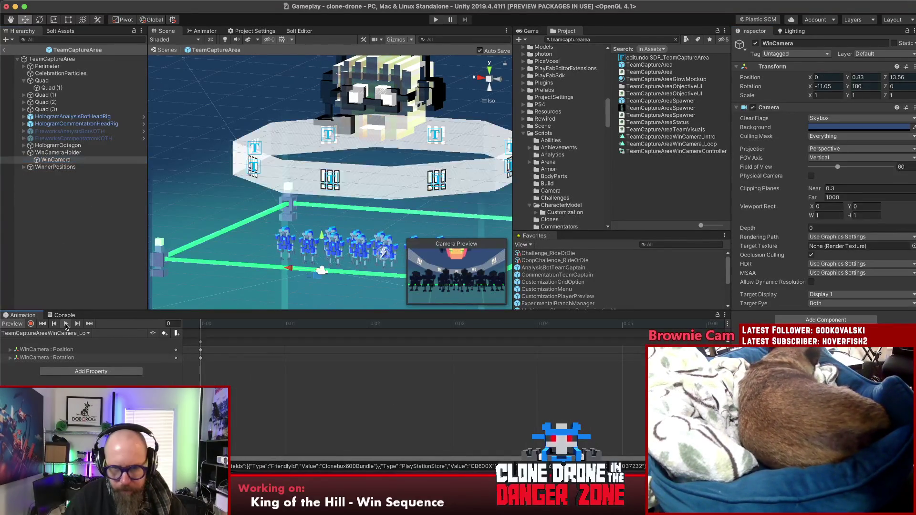
left_click(55, 333)
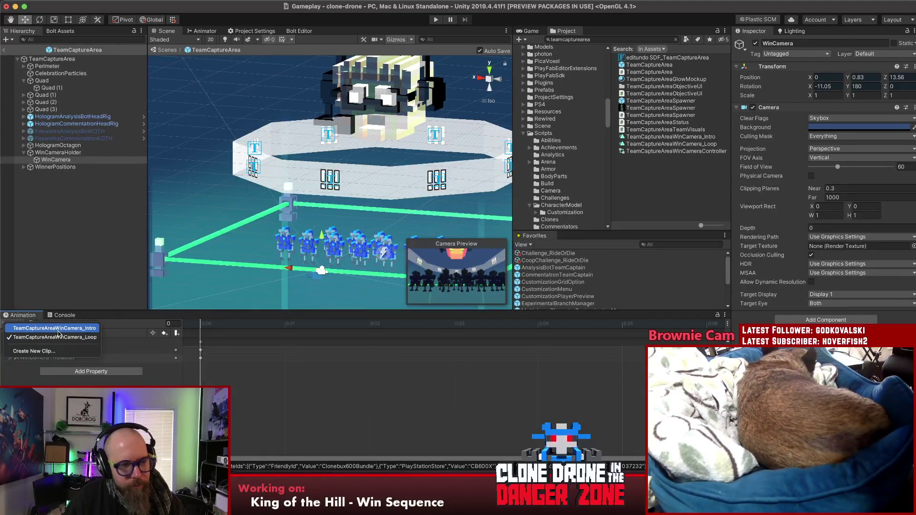
left_click(58, 334)
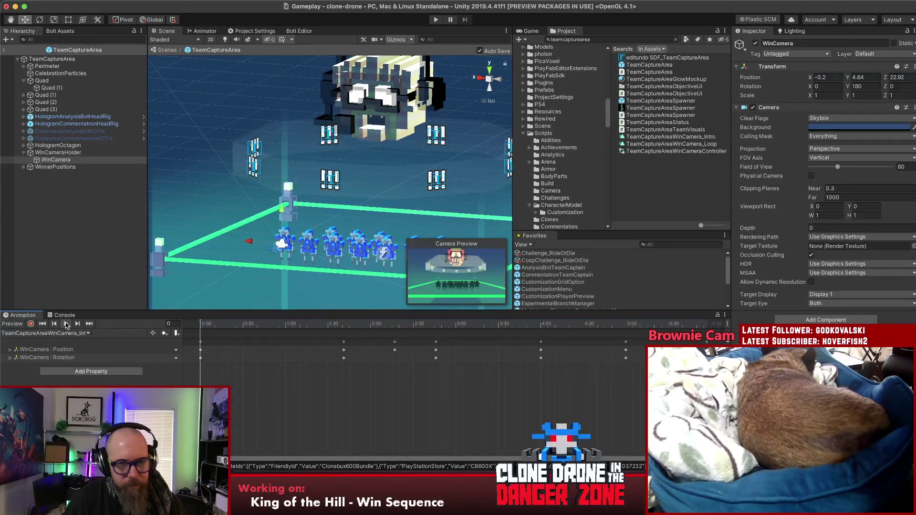
left_click(66, 324)
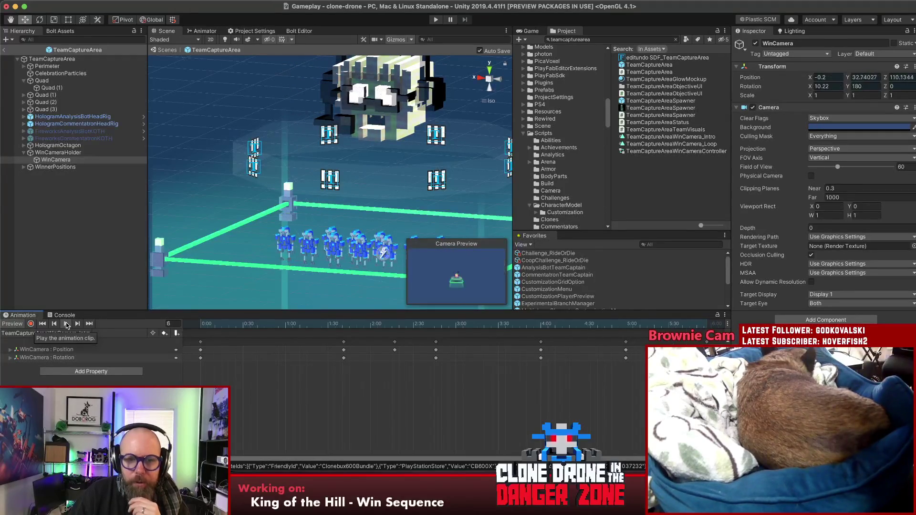
left_click(67, 325)
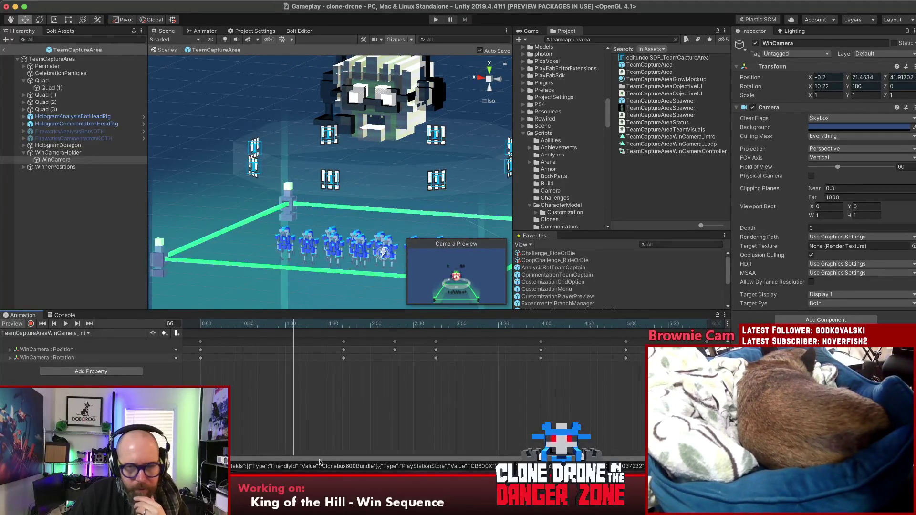
left_click_drag(683, 323, 706, 325)
Step: Copy the final Position and Rotation keyframe column and paste it at about 7:00
scroll(477, 362, "down", 5)
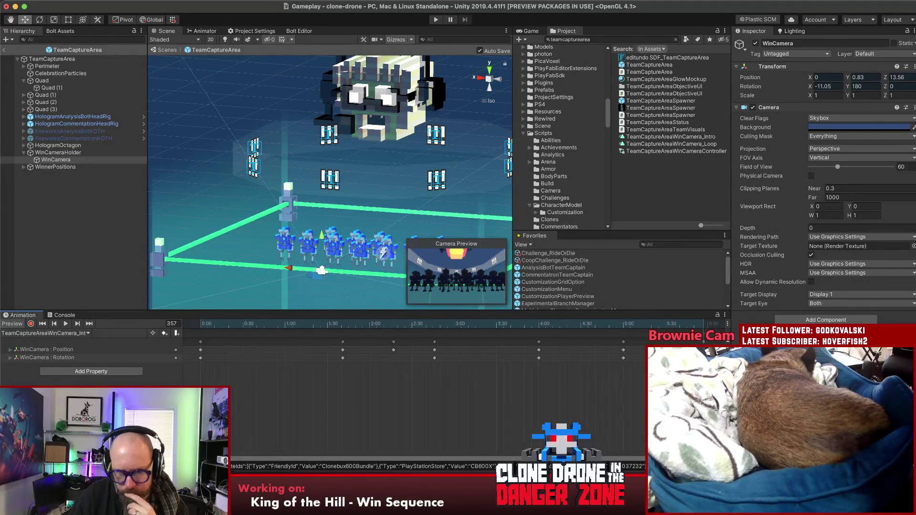
left_click_drag(477, 372, 437, 337)
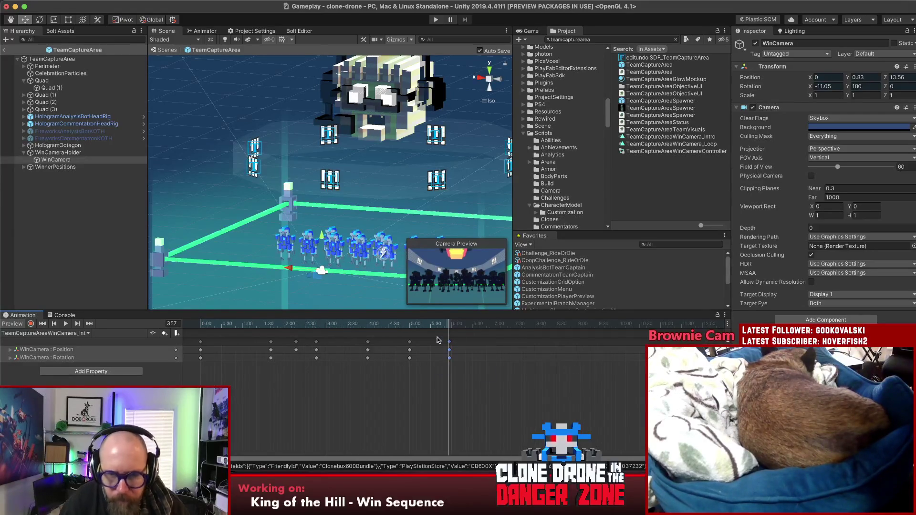
left_click(533, 324)
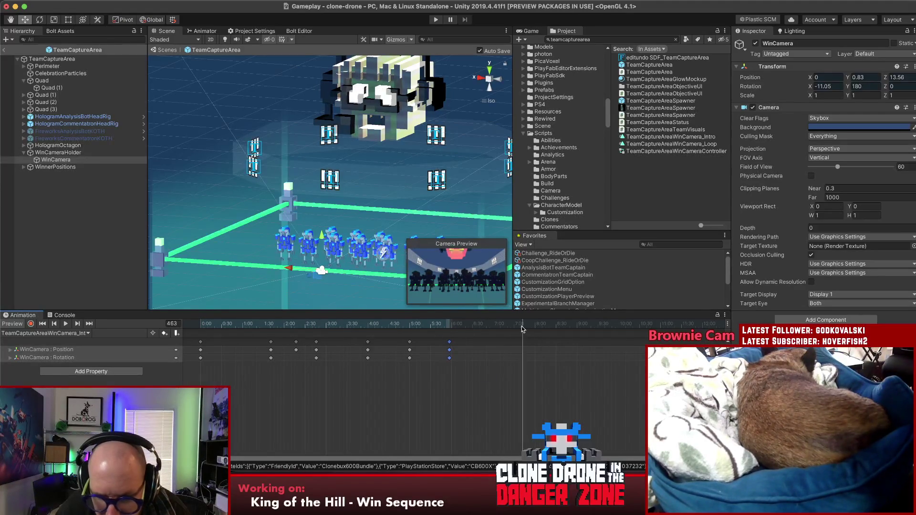
mouse_move(506, 328)
left_mouse_down()
mouse_move(484, 329)
mouse_move(495, 331)
left_mouse_up()
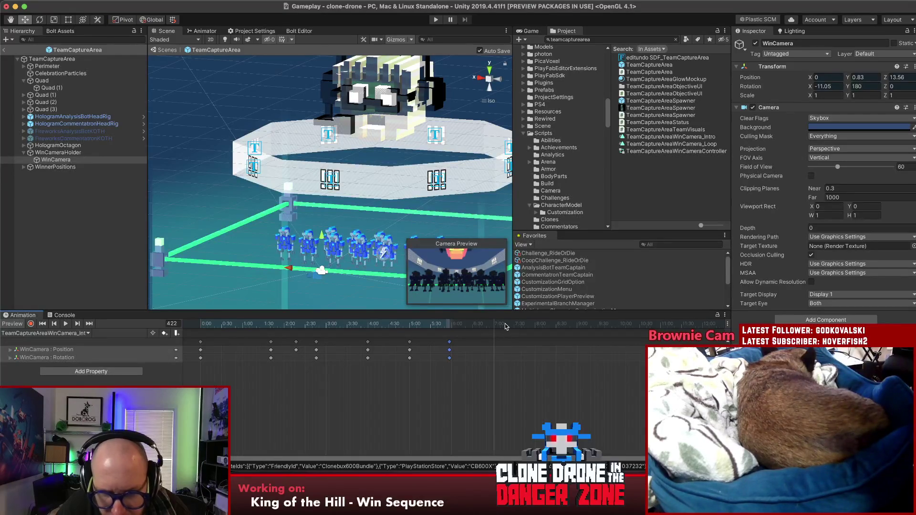
left_click(505, 324)
key("k")
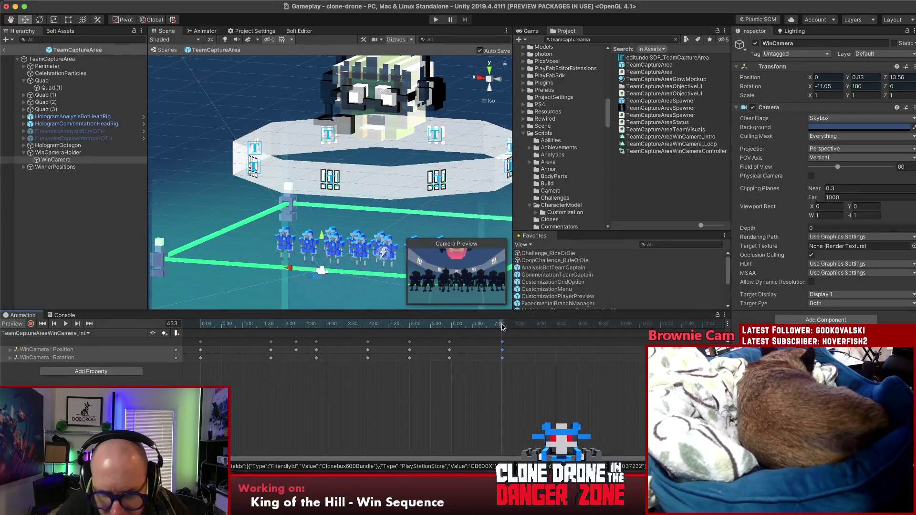
mouse_move(502, 327)
left_mouse_down()
mouse_move(457, 328)
mouse_move(610, 336)
left_mouse_up()
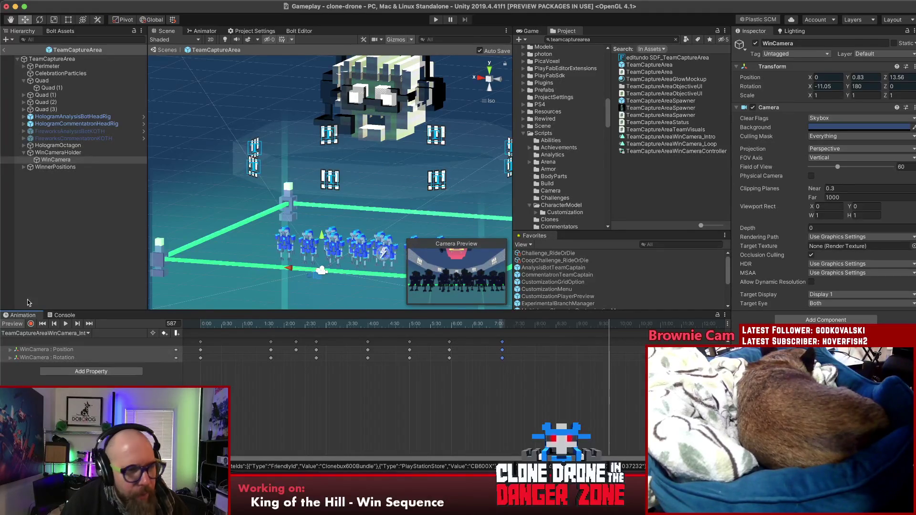
Step: Select WinCameraHolder and WinCamera's Position and Rotation tracks
left_click(56, 344)
left_click(57, 351)
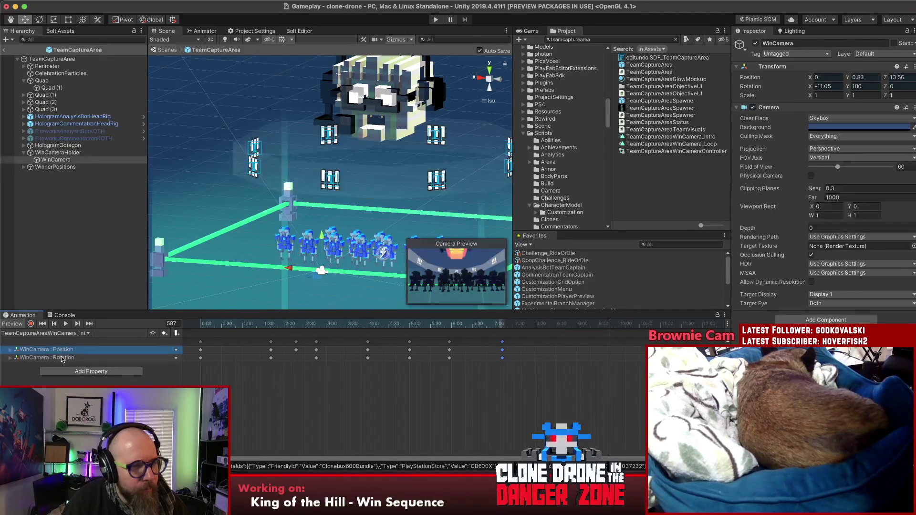
left_click(62, 358)
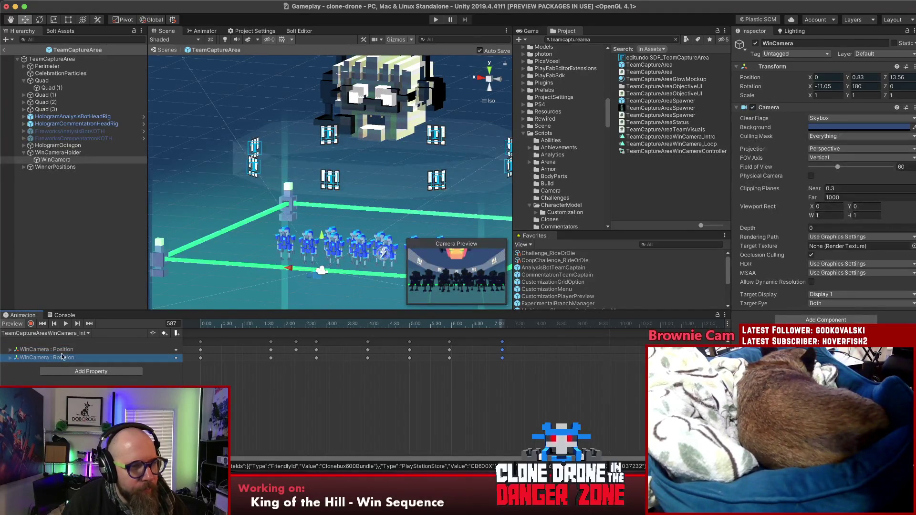
left_click(24, 21)
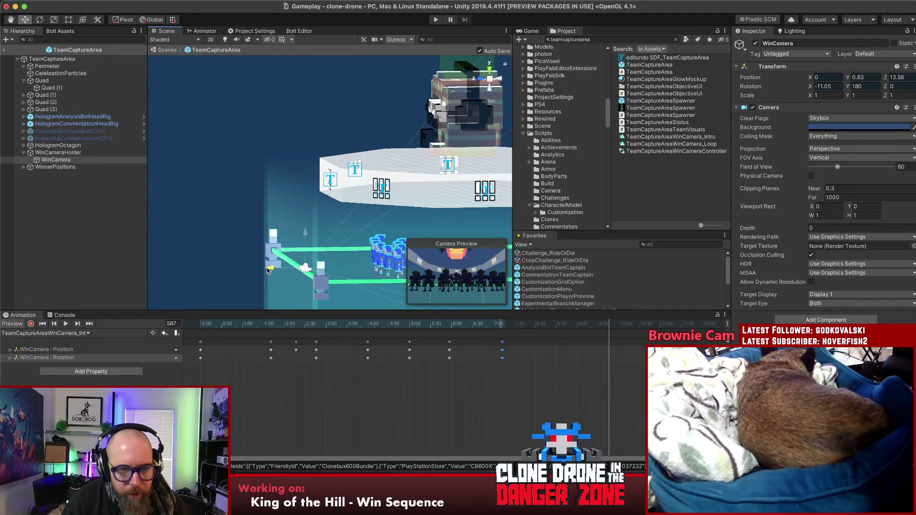